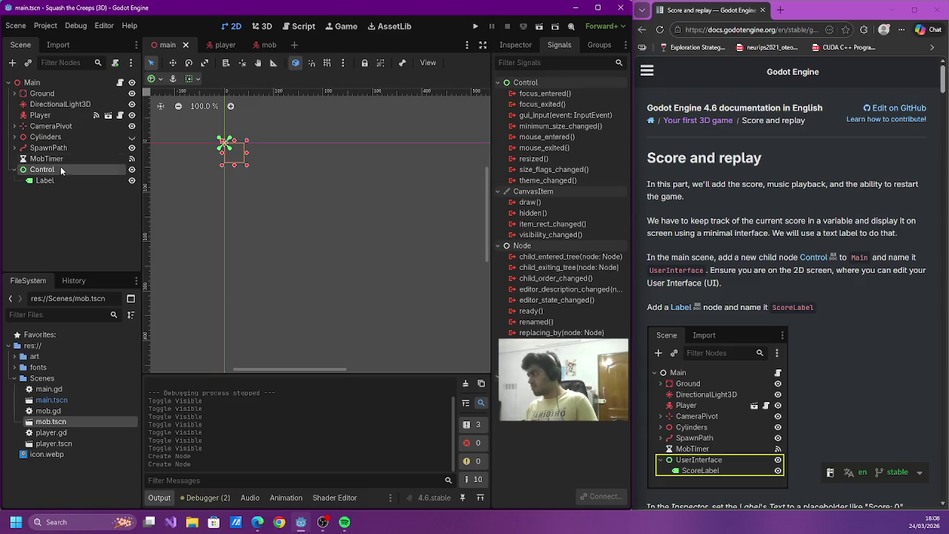
# - Open the Control class documentation and highlight the opening lines of its description
pyautogui.rightClick(43, 172)
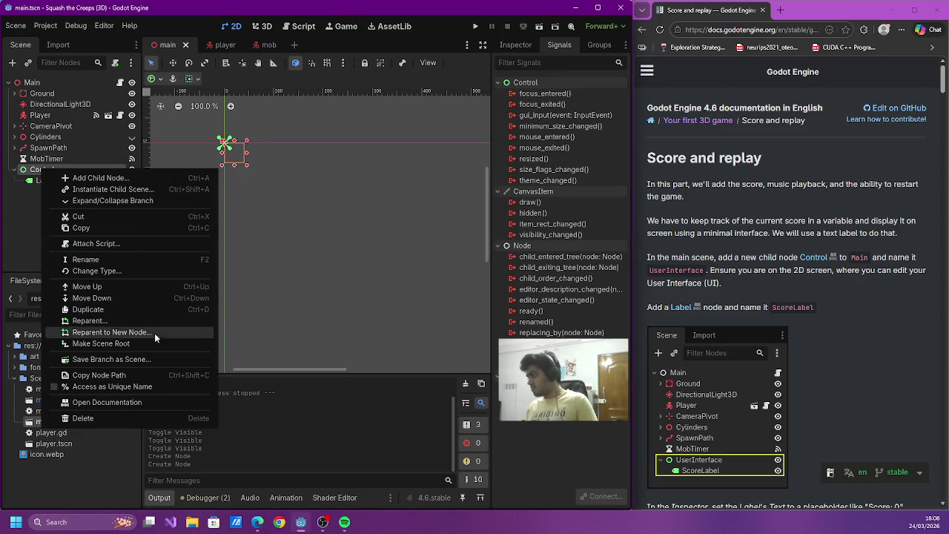
pyautogui.click(152, 402)
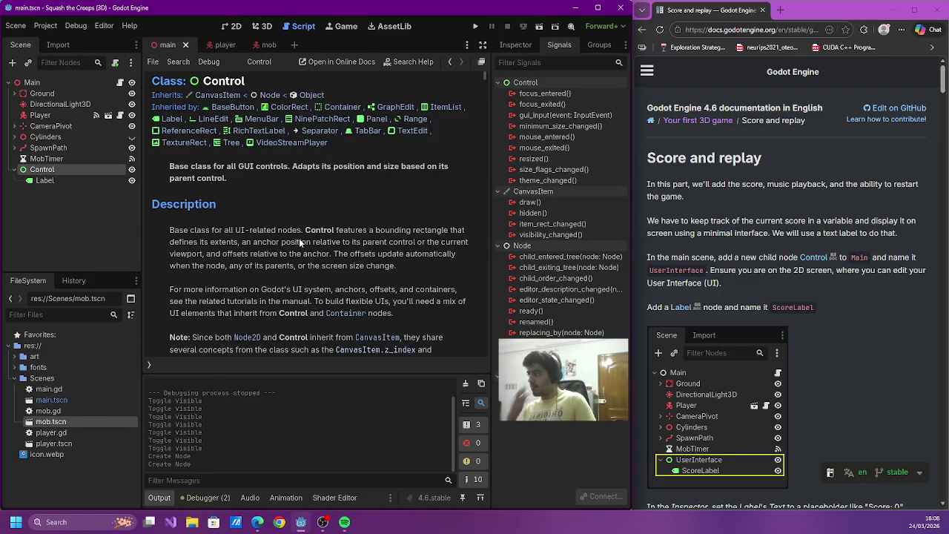
pyautogui.moveTo(285, 168)
pyautogui.mouseDown()
pyautogui.moveTo(406, 169)
pyautogui.moveTo(393, 176)
pyautogui.mouseUp()
pyautogui.moveTo(324, 183); pyautogui.dragTo(350, 169)
pyautogui.moveTo(170, 231); pyautogui.dragTo(308, 242)
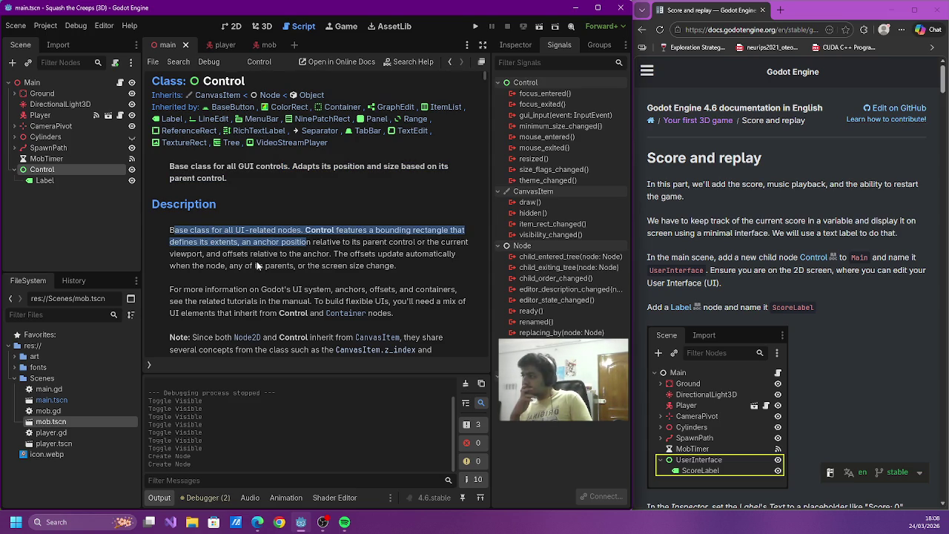
# - Open the Label class documentation from the Label node and highlight its description
pyautogui.click(58, 183)
pyautogui.rightClick(58, 183)
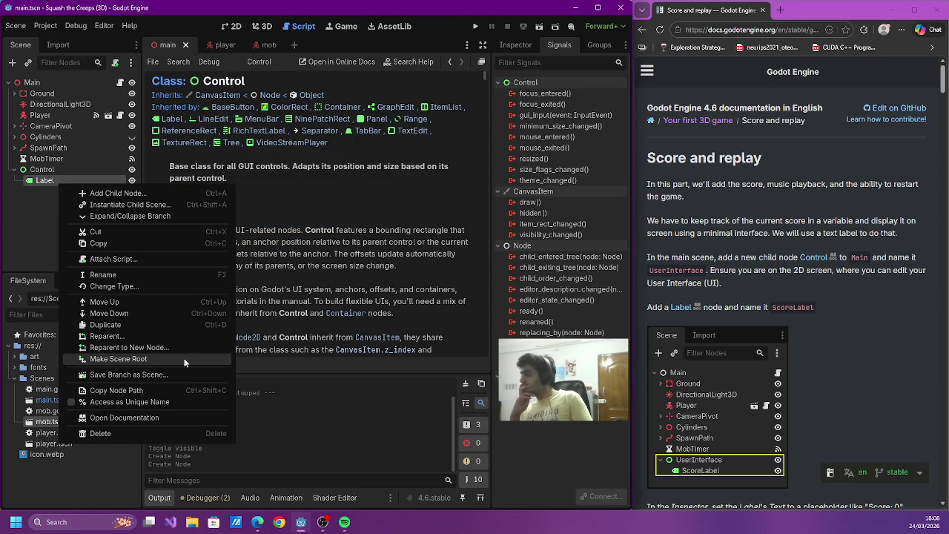
pyautogui.click(175, 415)
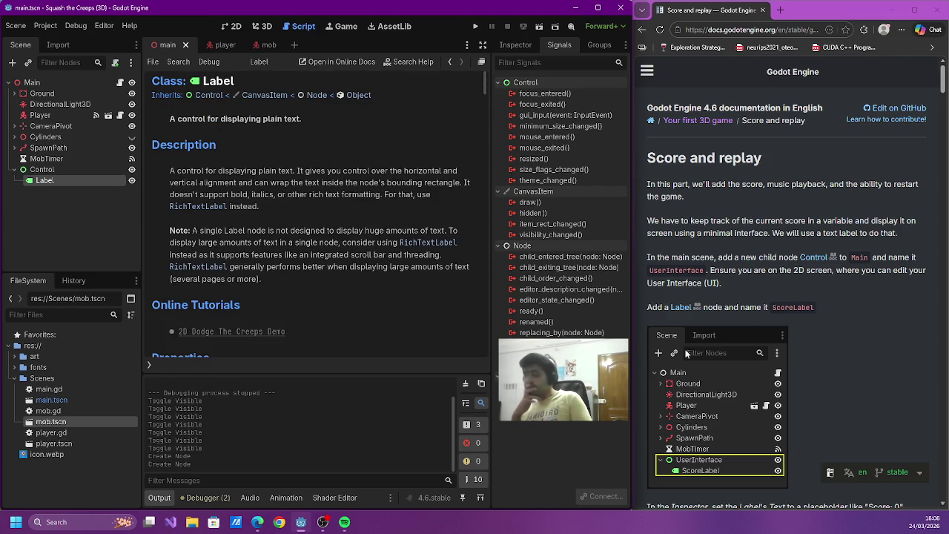
pyautogui.click(708, 353)
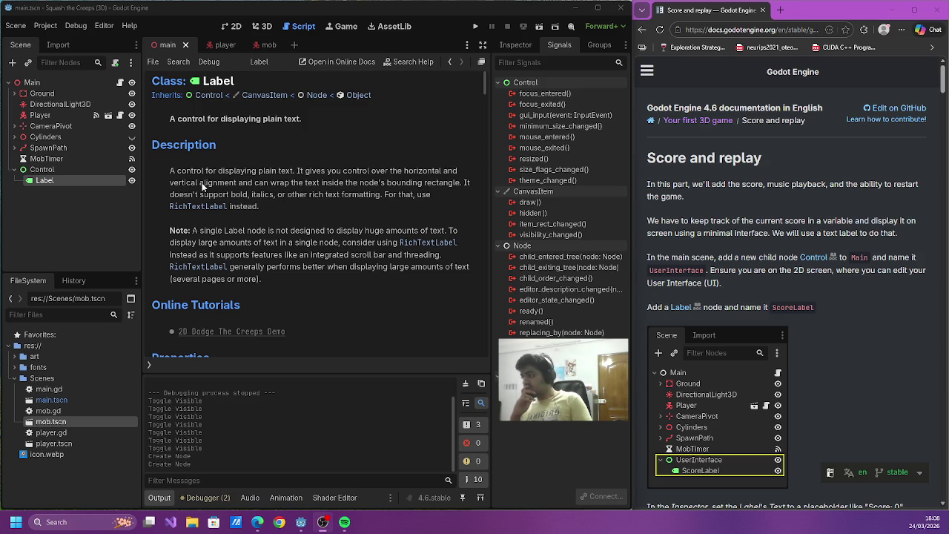
pyautogui.scroll(-1, 208, 173)
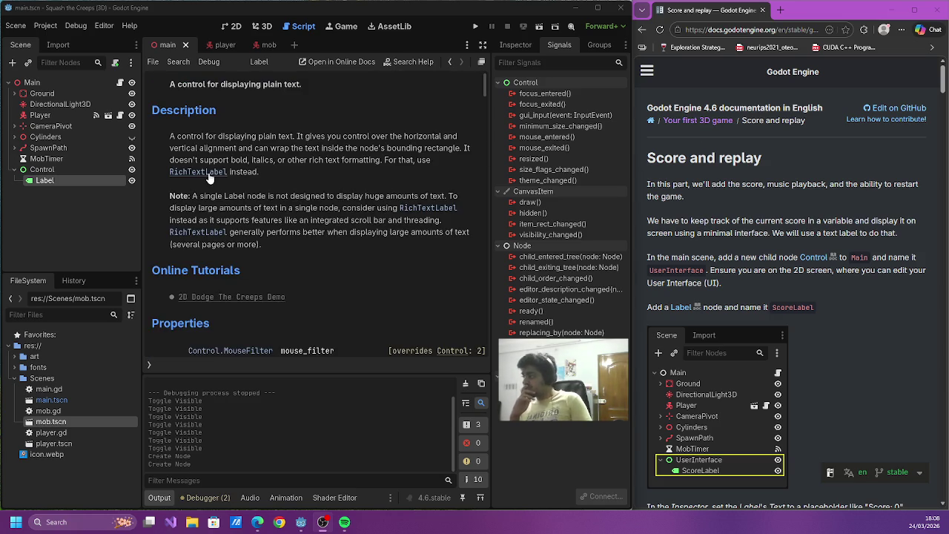
pyautogui.moveTo(176, 136)
pyautogui.mouseDown()
pyautogui.moveTo(284, 147)
pyautogui.moveTo(264, 137)
pyautogui.moveTo(304, 137)
pyautogui.mouseUp()
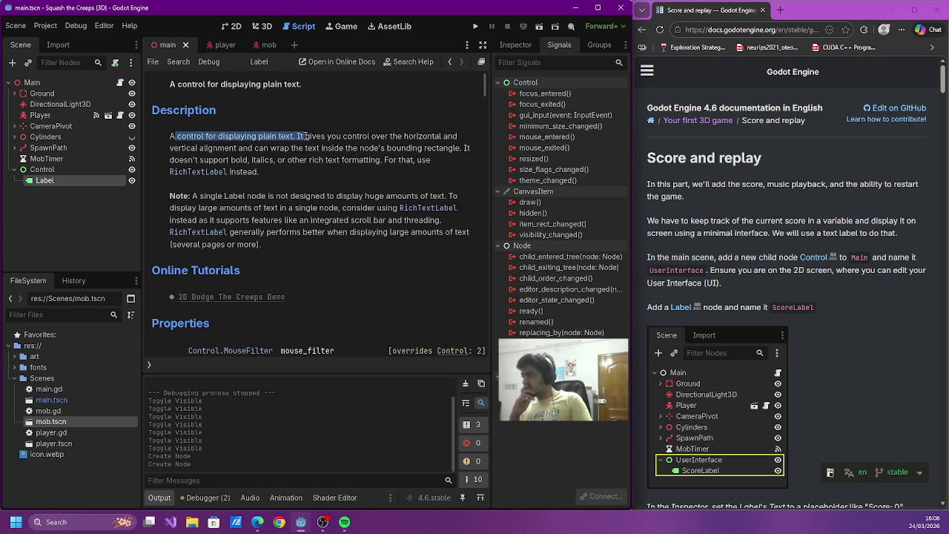
pyautogui.moveTo(302, 136); pyautogui.dragTo(300, 148)
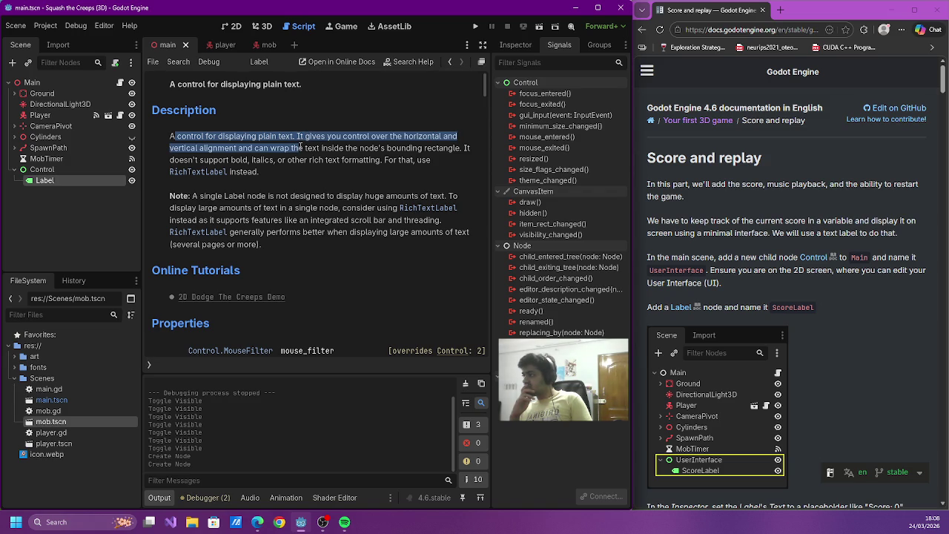
# - Reread the Label description's first sentence and rich-text note, then deselect the Label node
pyautogui.click(346, 163)
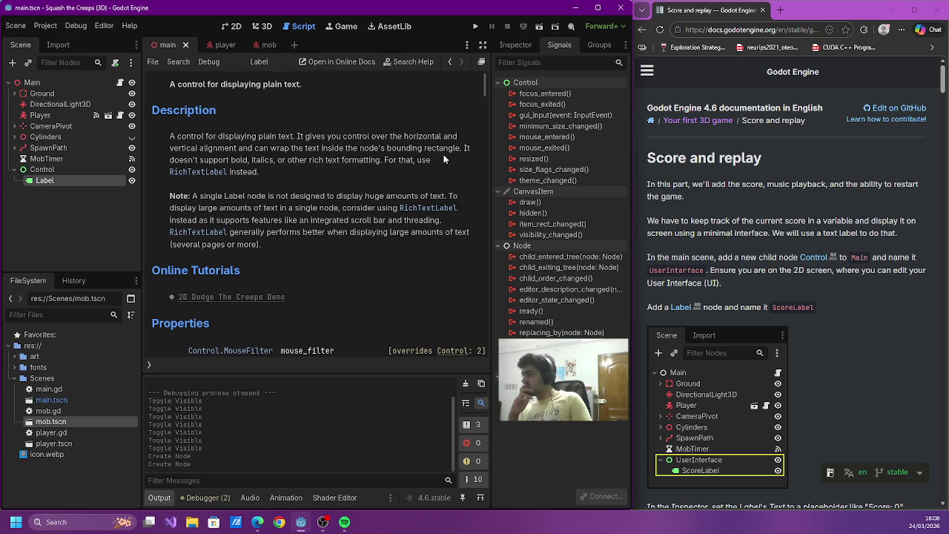
pyautogui.moveTo(171, 138); pyautogui.dragTo(315, 163)
pyautogui.moveTo(228, 171)
pyautogui.mouseDown()
pyautogui.moveTo(191, 159)
pyautogui.moveTo(183, 171)
pyautogui.mouseUp()
pyautogui.moveTo(437, 162)
pyautogui.mouseDown()
pyautogui.moveTo(233, 159)
pyautogui.moveTo(464, 148)
pyautogui.mouseUp()
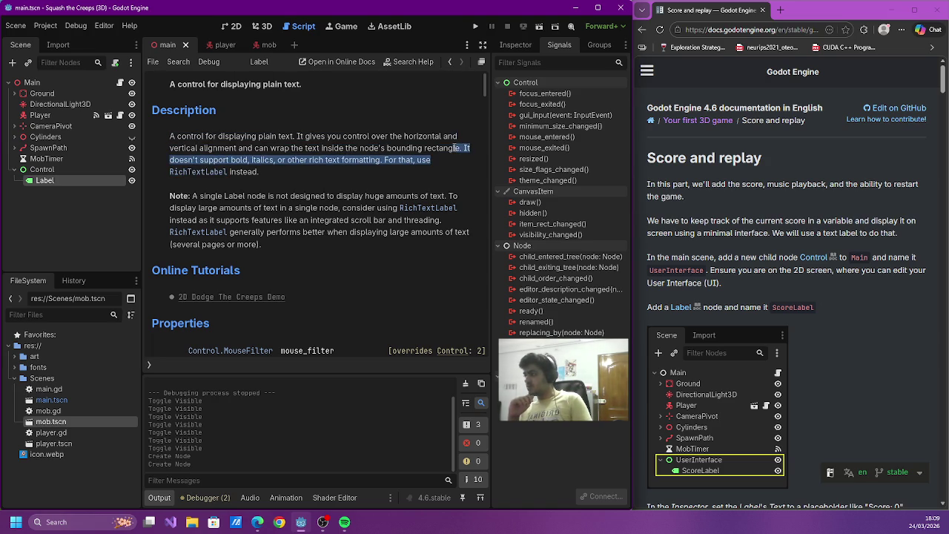
pyautogui.moveTo(175, 138); pyautogui.dragTo(277, 157)
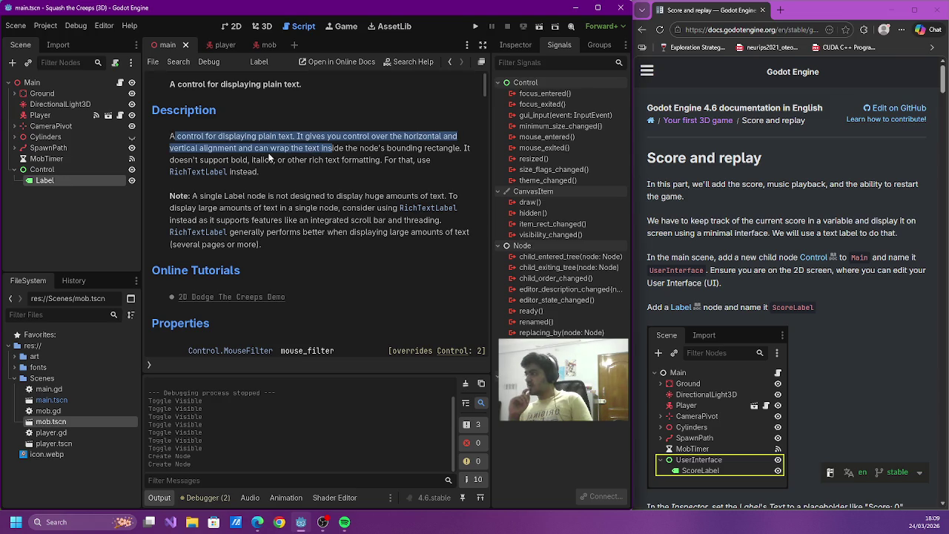
pyautogui.click(77, 191)
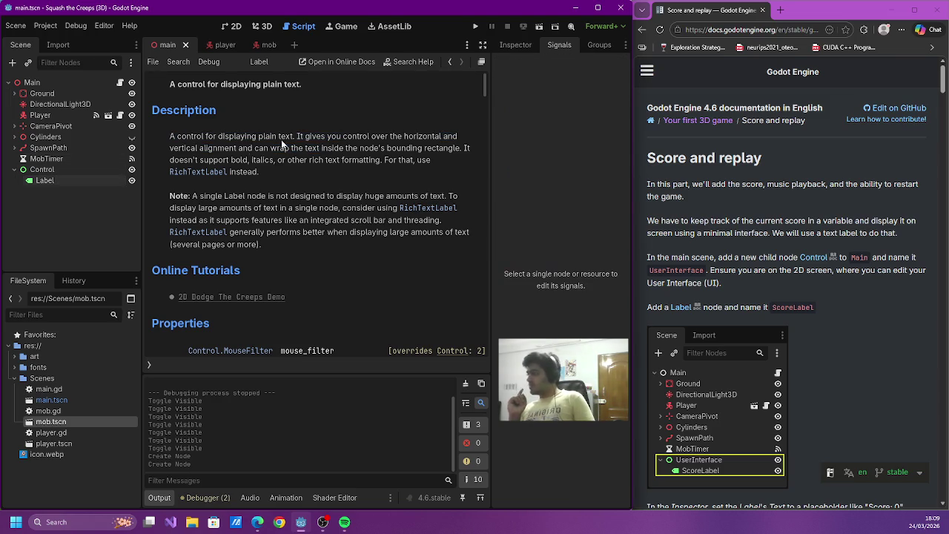
# - Rename the Control node to UserInterface and its Label child to ScoreLabel
pyautogui.click(66, 173)
pyautogui.click(65, 173)
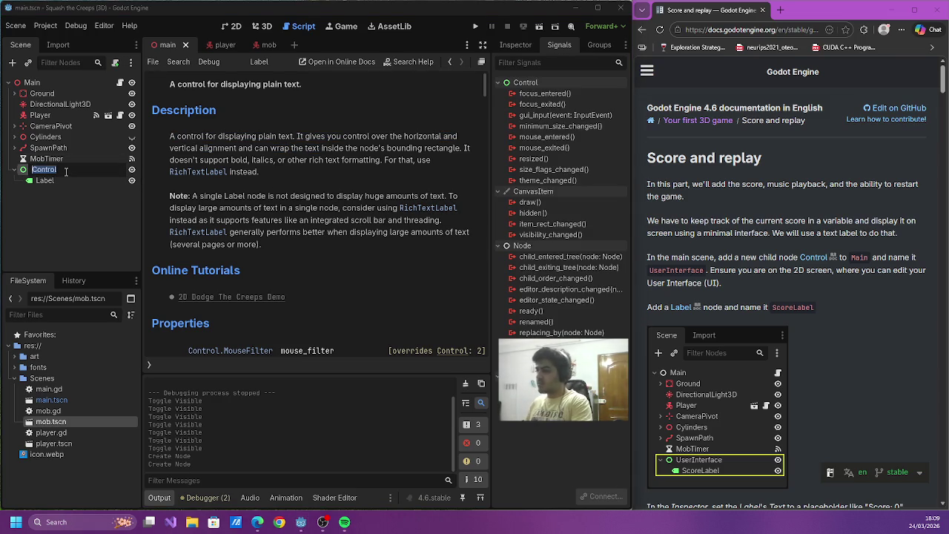
pyautogui.write('UserIn')
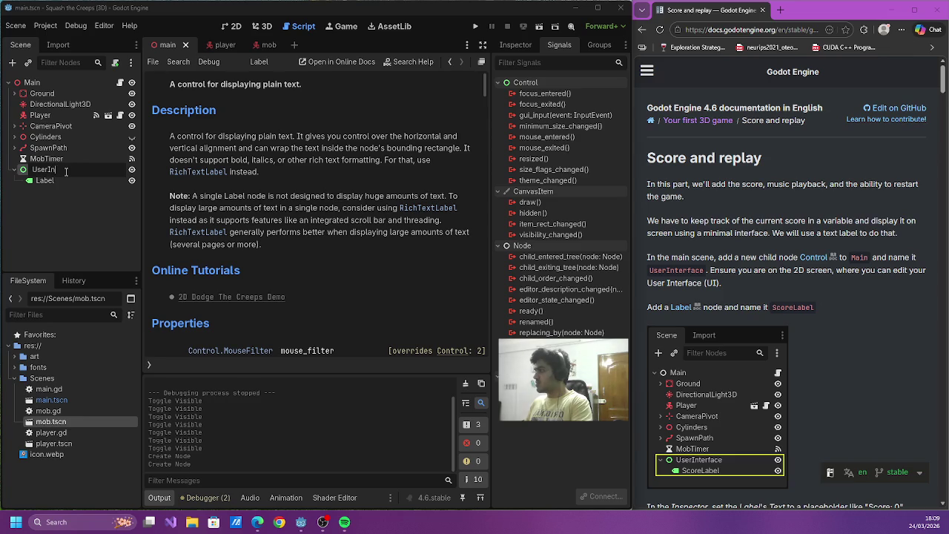
pyautogui.write('terface')
pyautogui.press('Return')
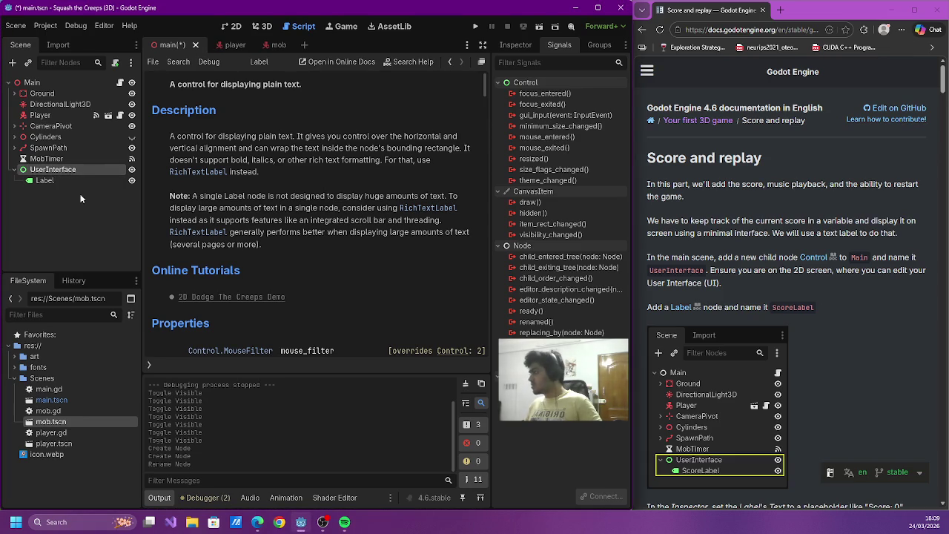
pyautogui.click(76, 180)
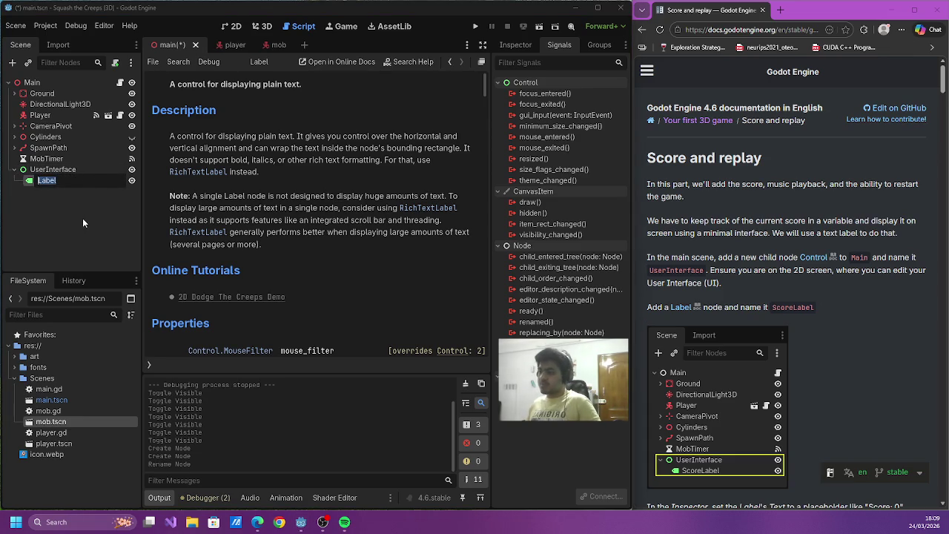
pyautogui.write('Score')
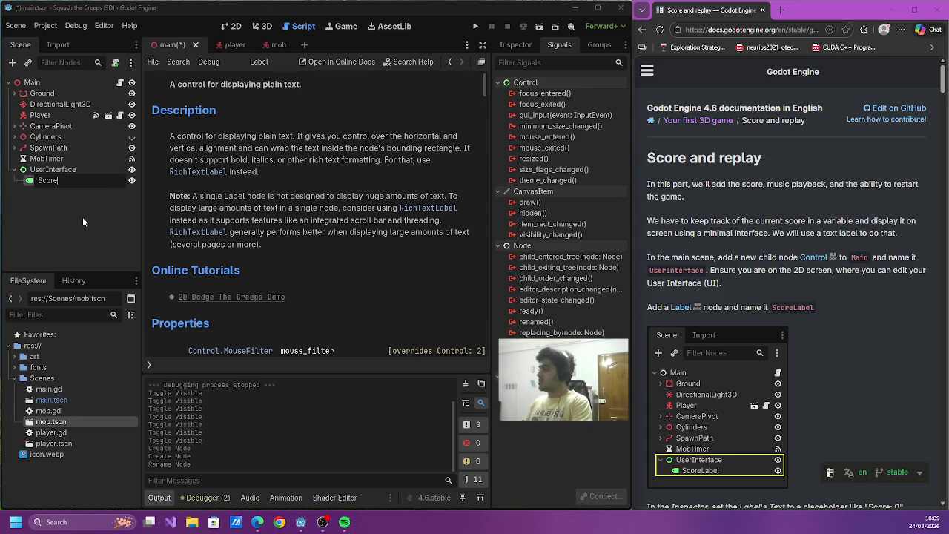
pyautogui.write('Label')
pyautogui.press('Return')
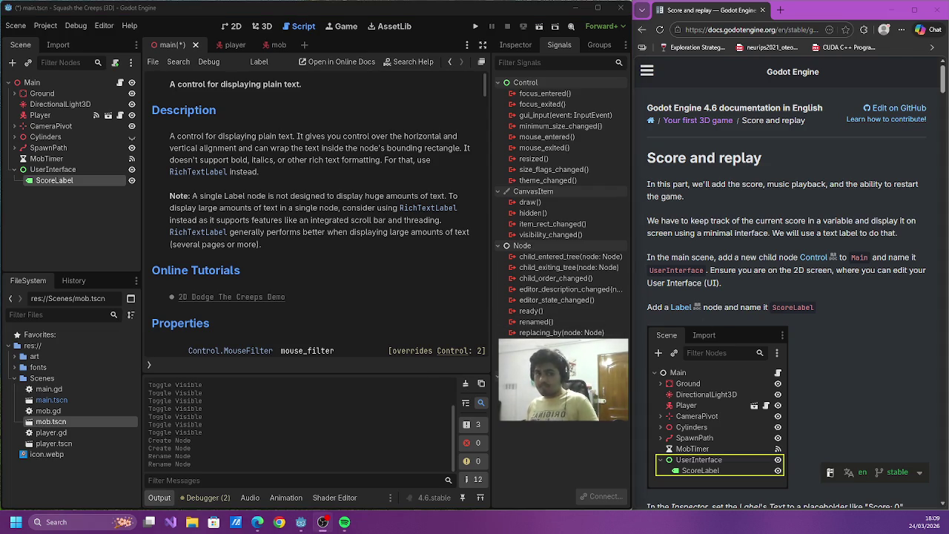
pyautogui.scroll(-4, 733, 157)
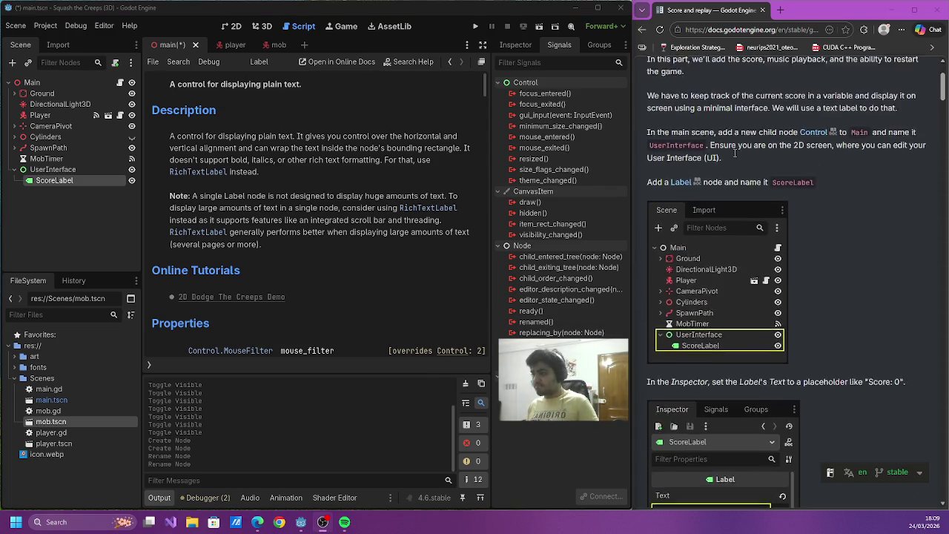
# - Set ScoreLabel's Text to 'Score: 0' and save the scene
pyautogui.scroll(-3, 726, 152)
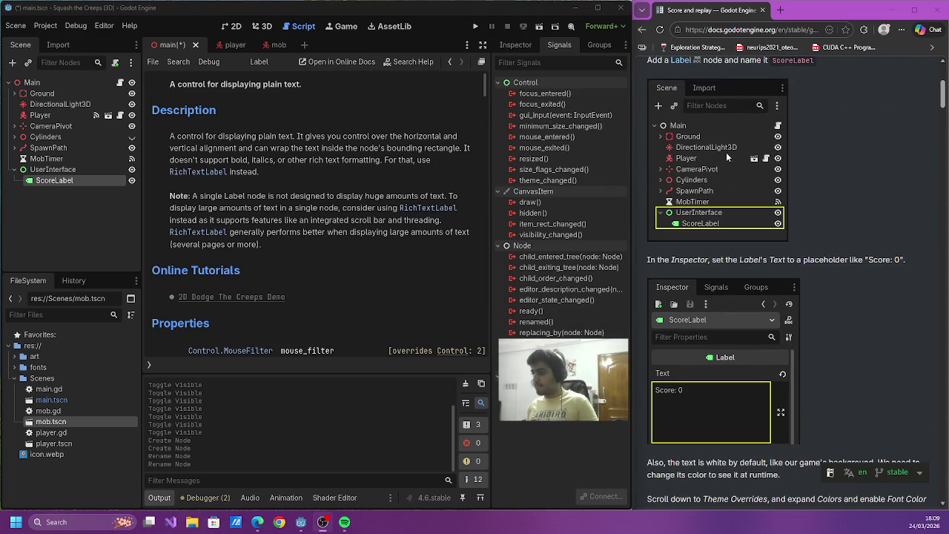
pyautogui.click(516, 44)
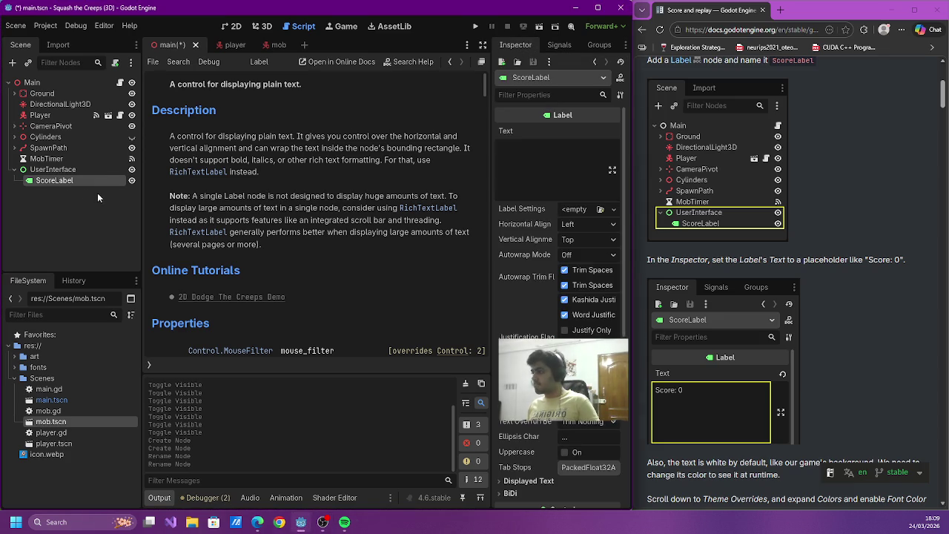
pyautogui.click(507, 159)
pyautogui.write('Score: 0')
pyautogui.hotkey('ctrl', 's')
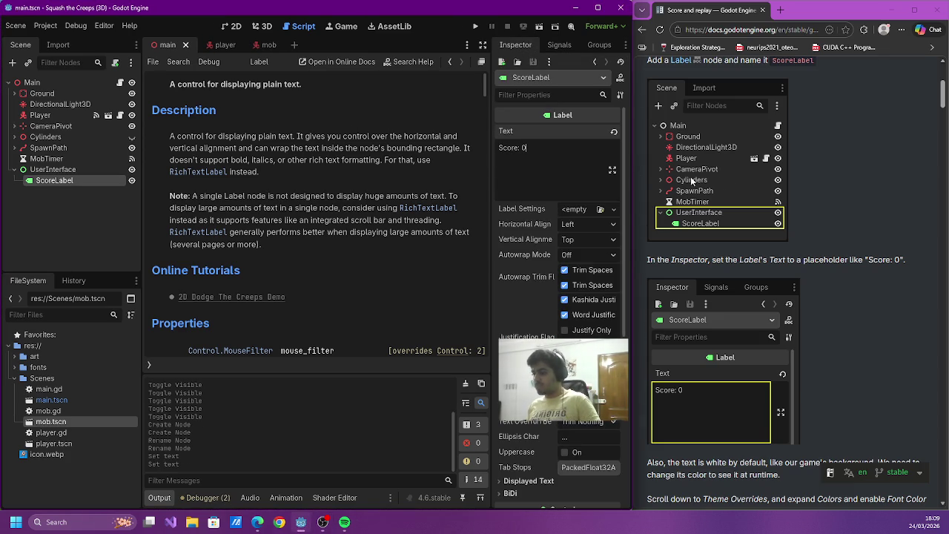
# - Enable ScoreLabel's Font Color theme override and set it to black
pyautogui.scroll(-5, 721, 176)
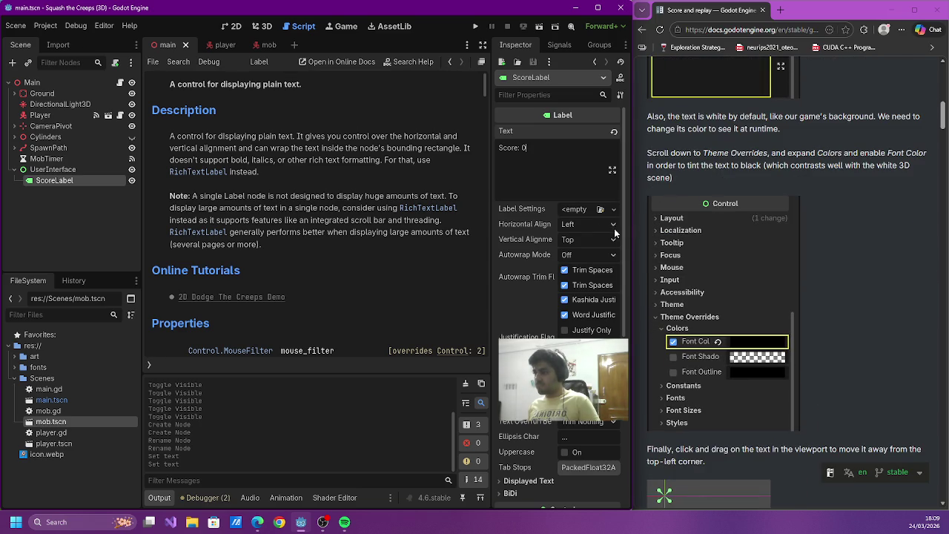
pyautogui.scroll(-5, 556, 211)
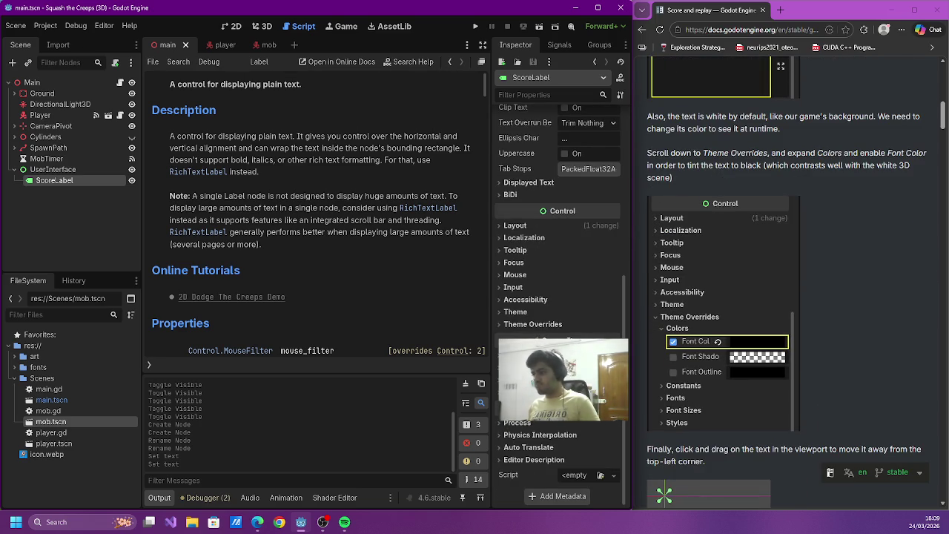
pyautogui.click(533, 324)
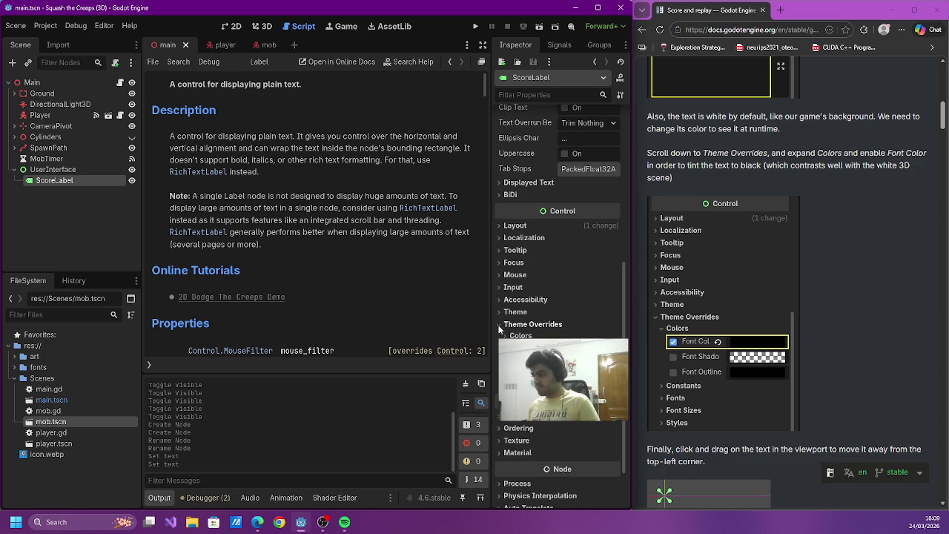
pyautogui.click(510, 348)
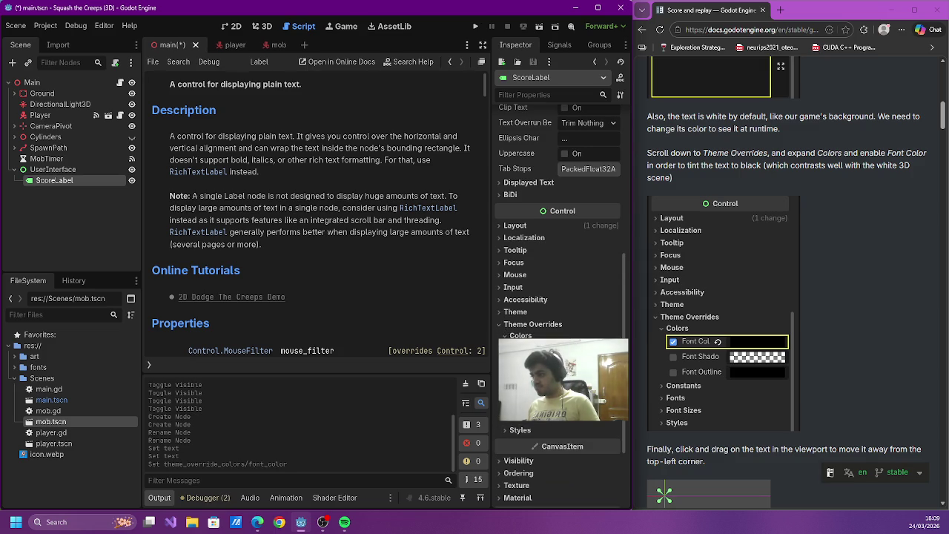
pyautogui.click(586, 349)
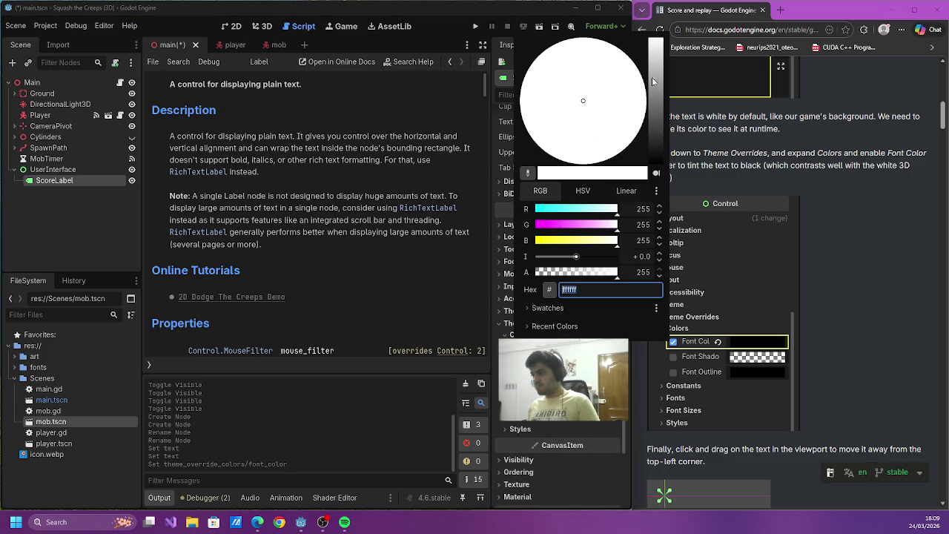
pyautogui.moveTo(650, 79); pyautogui.dragTo(654, 159)
pyautogui.click(838, 269)
# - Dismiss the browser save dialog and save main.tscn from the editor
pyautogui.hotkey('ctrl', 's')
pyautogui.scroll(-3, 838, 267)
pyautogui.click(933, 221)
pyautogui.click(592, 267)
pyautogui.hotkey('ctrl', 's')
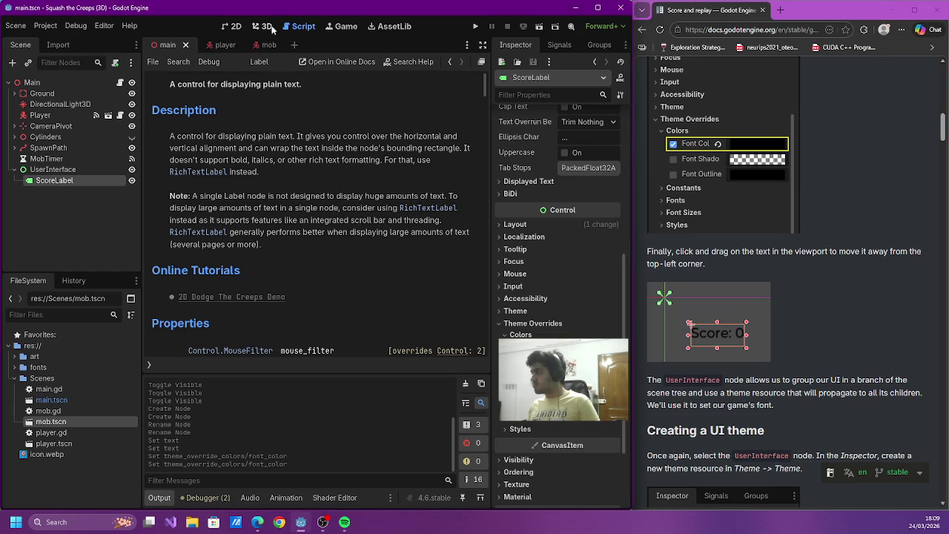
# - Move the Score: 0 label to position (64, 41), away from the corner, and save
pyautogui.click(265, 26)
pyautogui.click(53, 169)
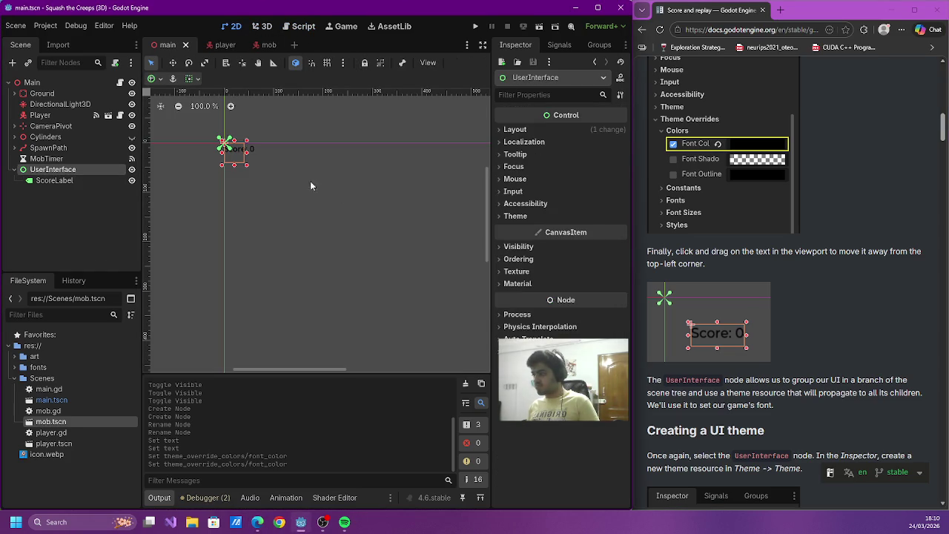
pyautogui.moveTo(236, 159); pyautogui.dragTo(266, 158)
pyautogui.click(335, 164)
pyautogui.hotkey('ctrl', 's')
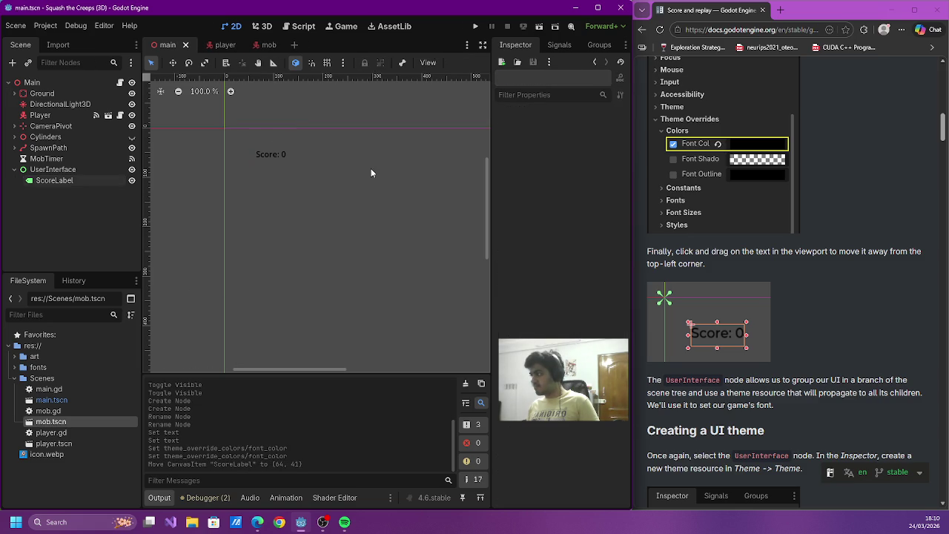
# - Select UserInterface and expand its Theme section in the Inspector
pyautogui.scroll(-2, 696, 210)
pyautogui.scroll(-2, 695, 210)
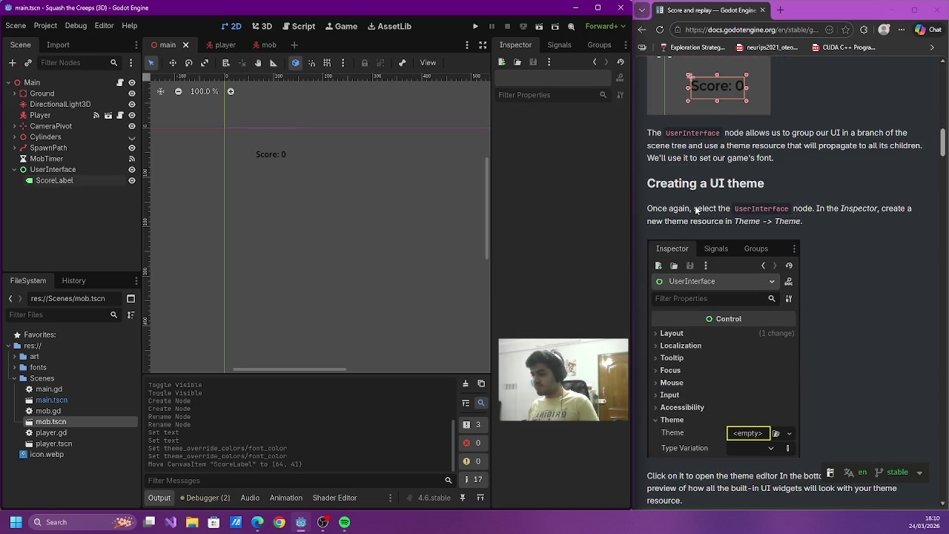
pyautogui.click(95, 171)
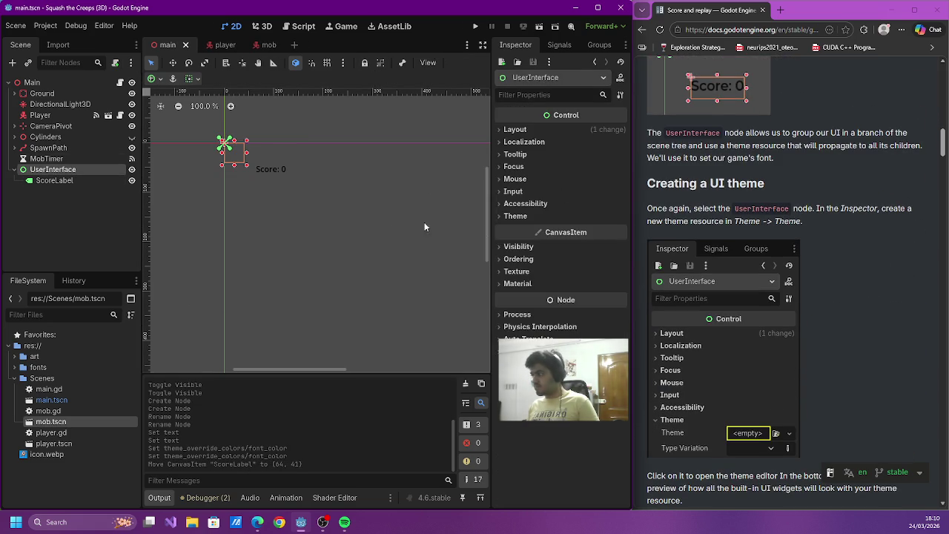
pyautogui.click(516, 216)
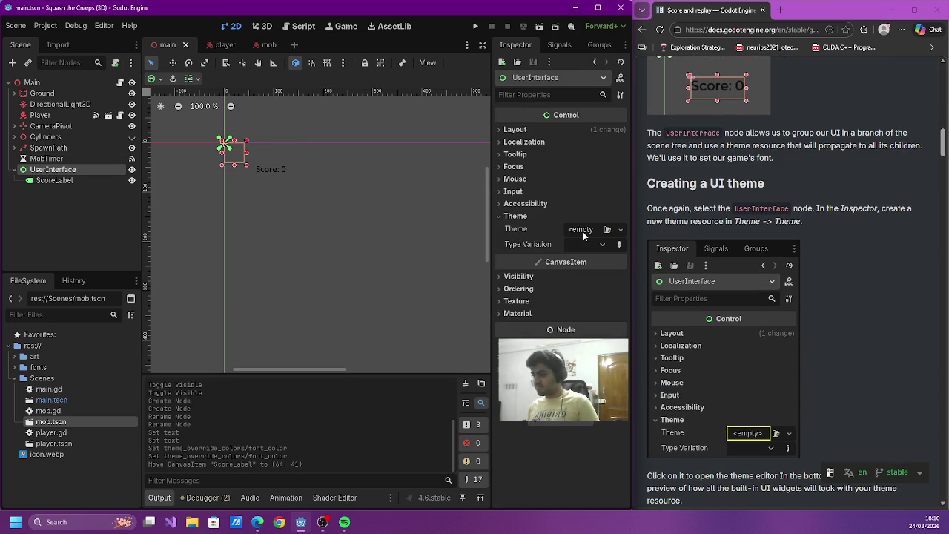
pyautogui.scroll(-2, 760, 261)
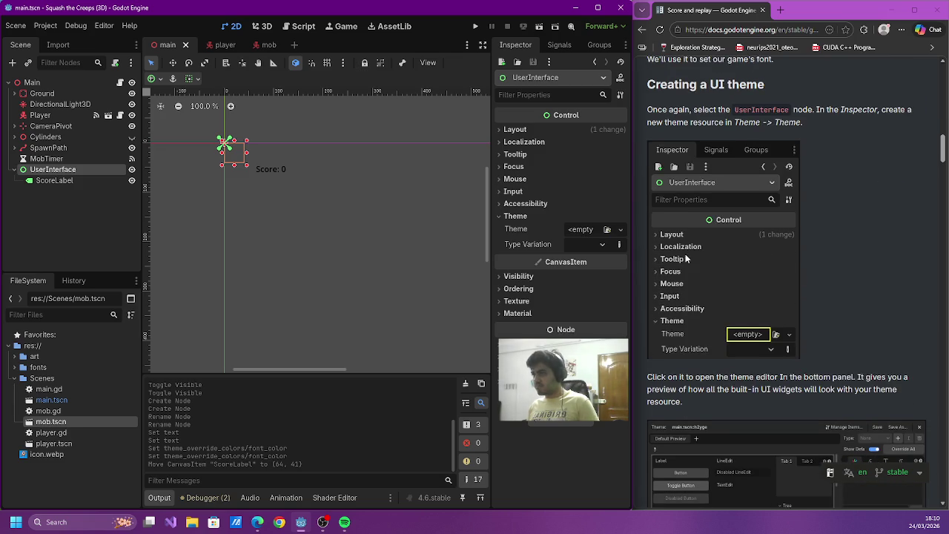
# - Assign a New Theme resource to UserInterface's Theme property and save main.tscn
pyautogui.click(581, 232)
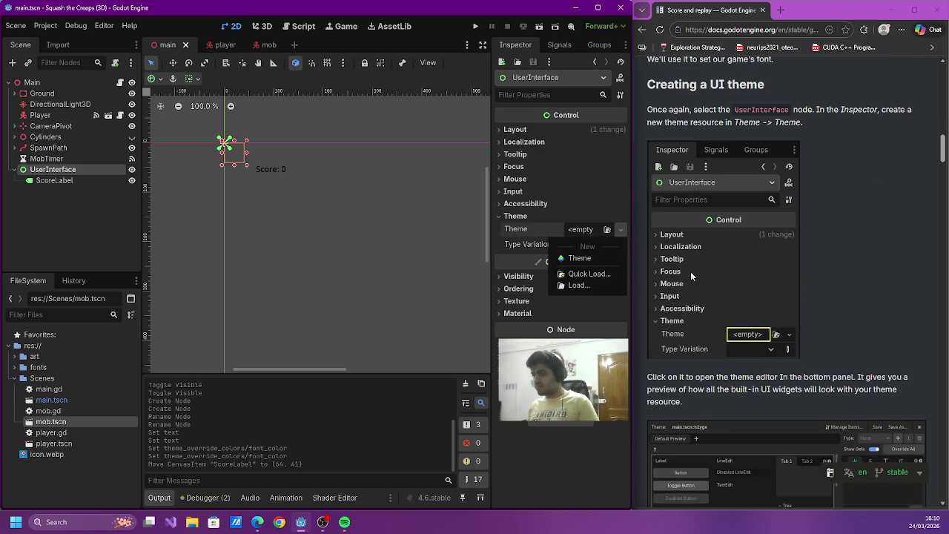
pyautogui.scroll(-3, 687, 273)
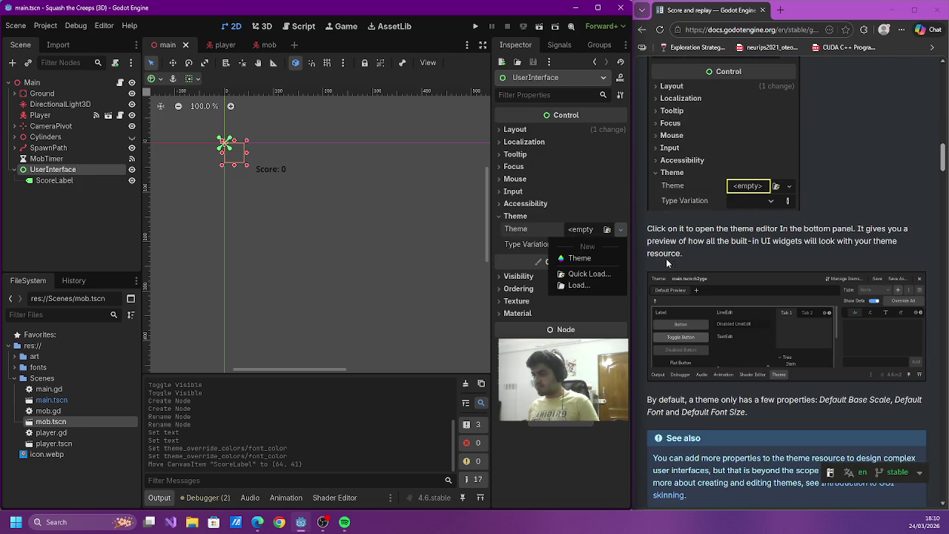
pyautogui.click(608, 258)
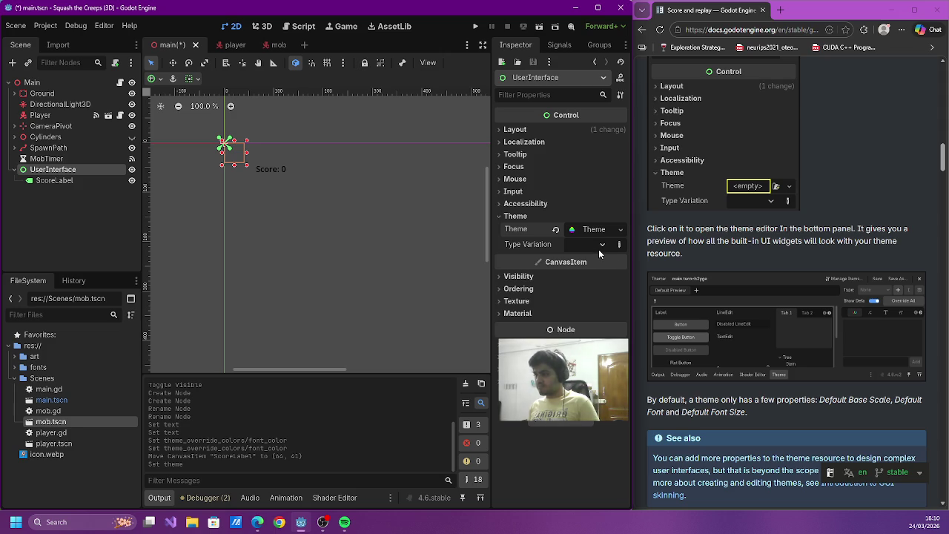
pyautogui.hotkey('ctrl', 's')
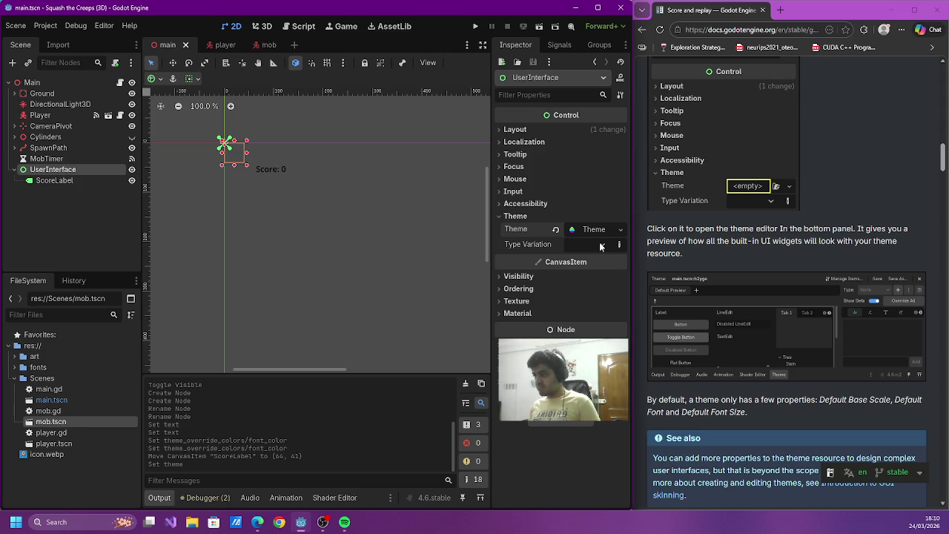
pyautogui.scroll(4, 729, 255)
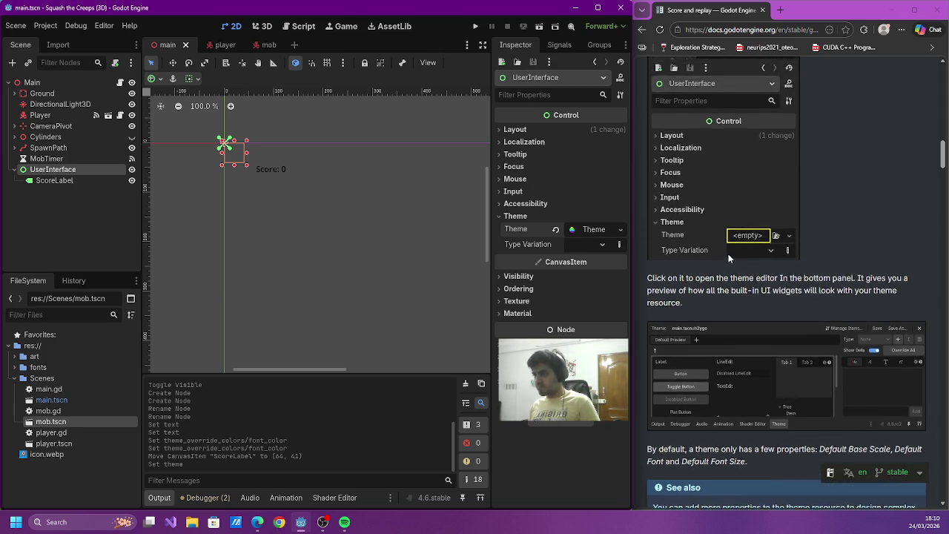
pyautogui.moveTo(671, 208); pyautogui.dragTo(845, 197)
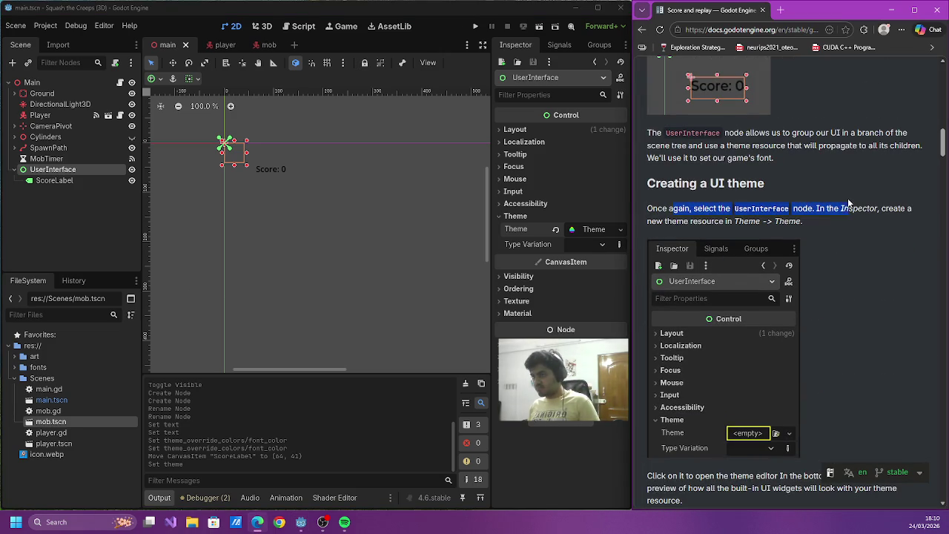
# - Open the new UserInterface theme in the Theme editor, reading the docs' theme editor notes
pyautogui.click(798, 223)
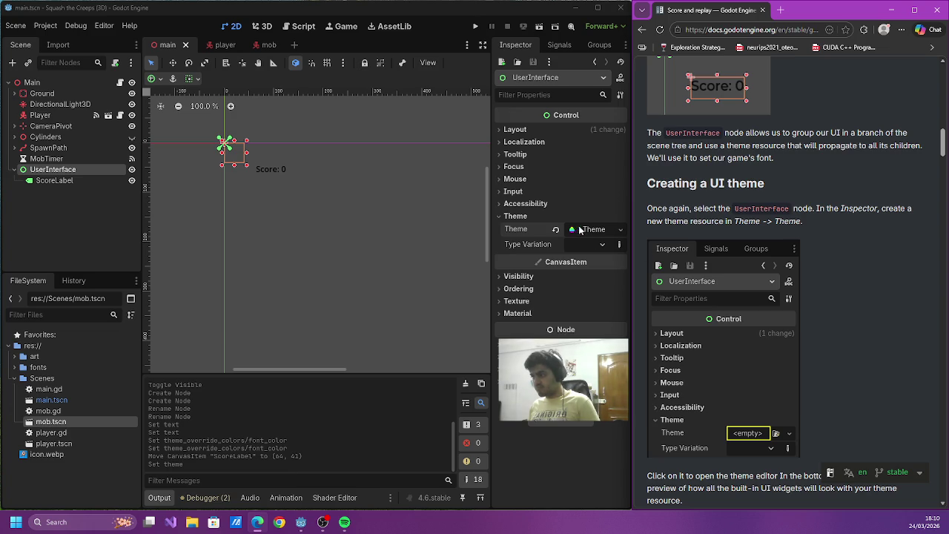
pyautogui.click(579, 230)
pyautogui.scroll(-3, 768, 257)
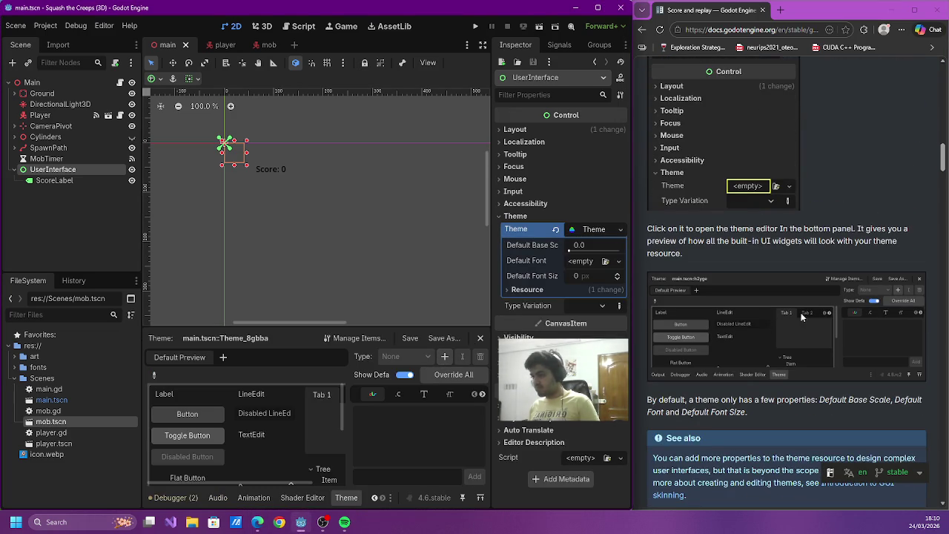
pyautogui.moveTo(724, 228); pyautogui.dragTo(796, 231)
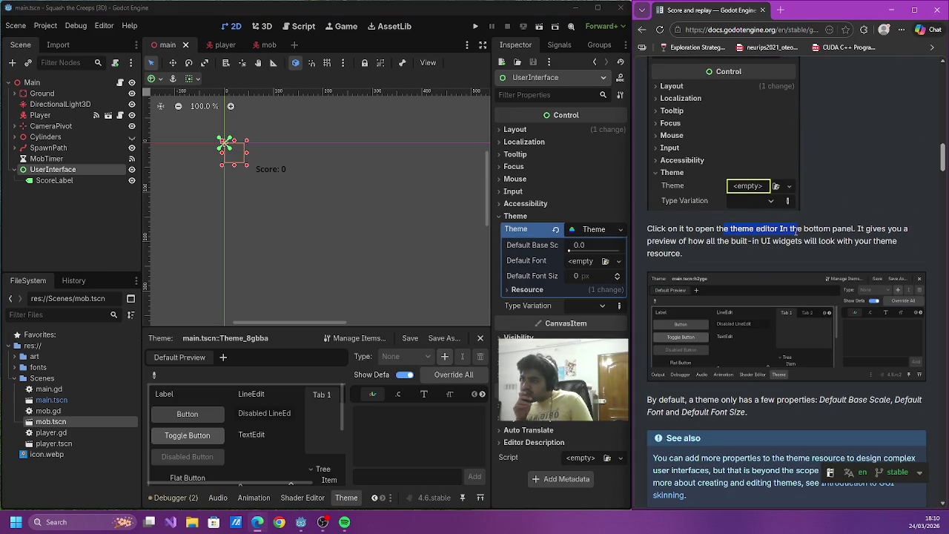
pyautogui.scroll(-2, 753, 239)
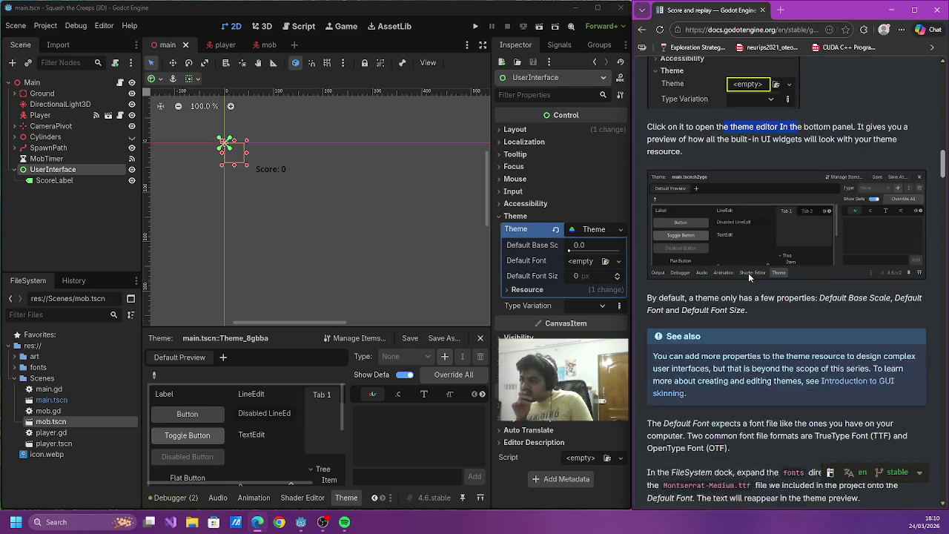
pyautogui.moveTo(721, 251); pyautogui.dragTo(865, 252)
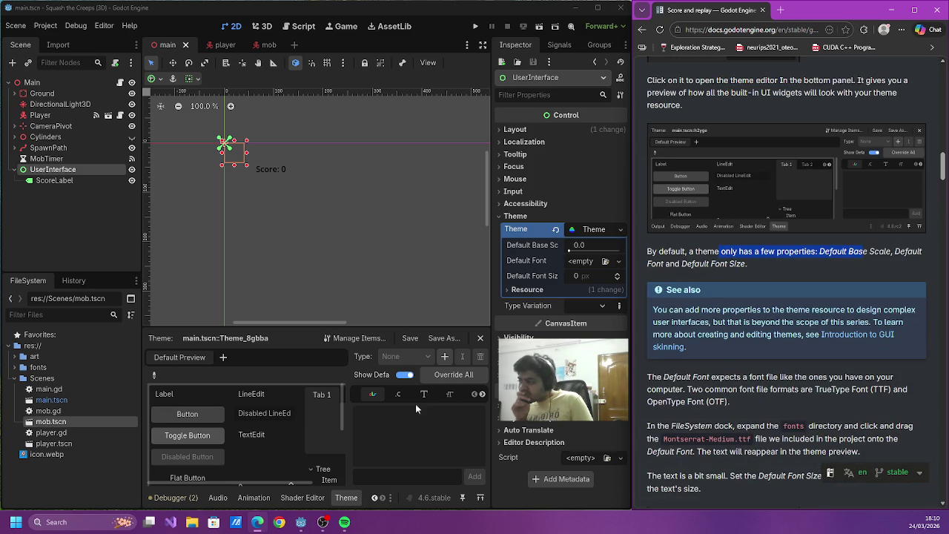
pyautogui.scroll(-2, 327, 402)
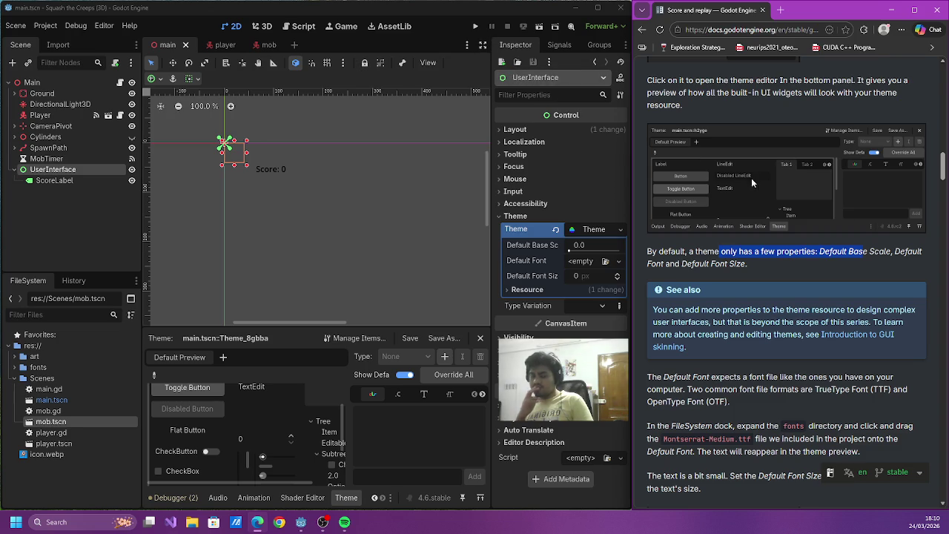
pyautogui.hotkey('alt', 'Tab')
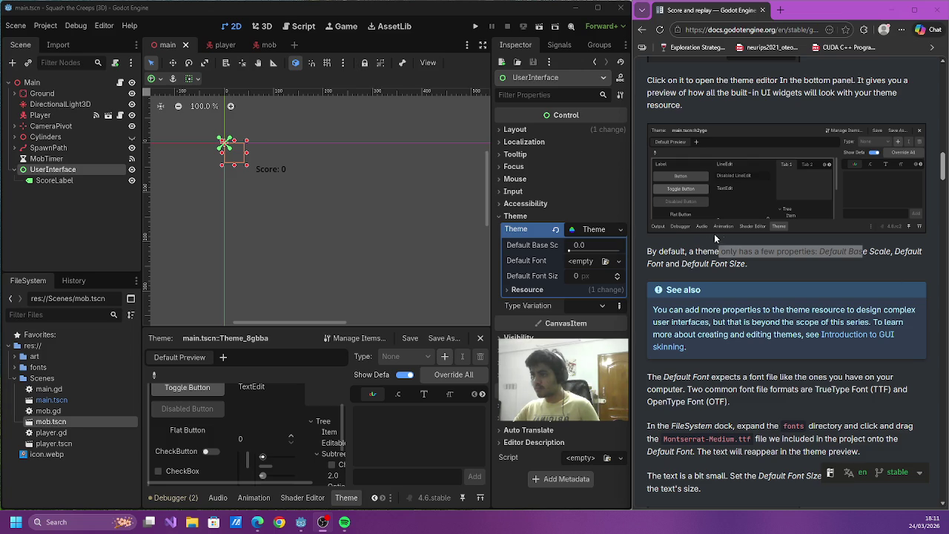
pyautogui.click(789, 96)
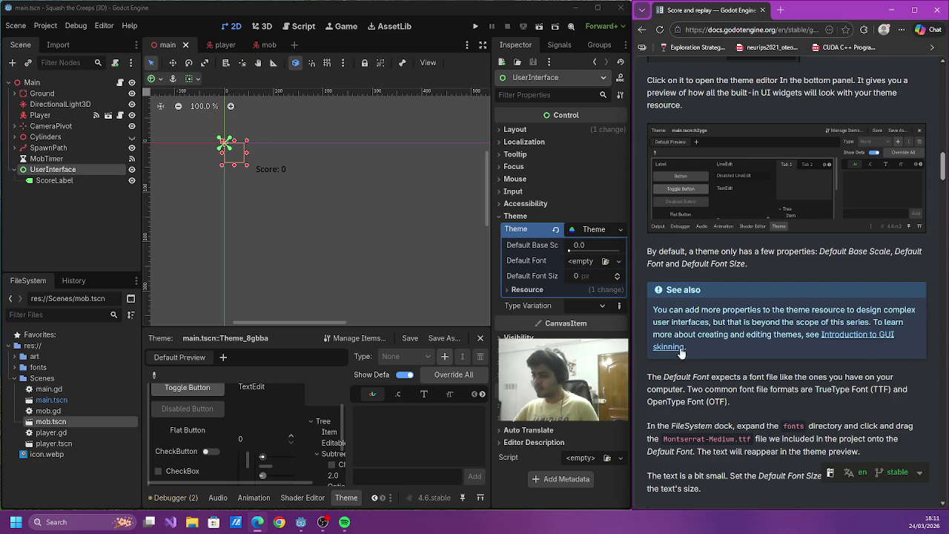
# - Narrow the Inspector to widen the viewport, browse the Theme preview, then place Godot beside the docs
pyautogui.moveTo(660, 252); pyautogui.dragTo(858, 253)
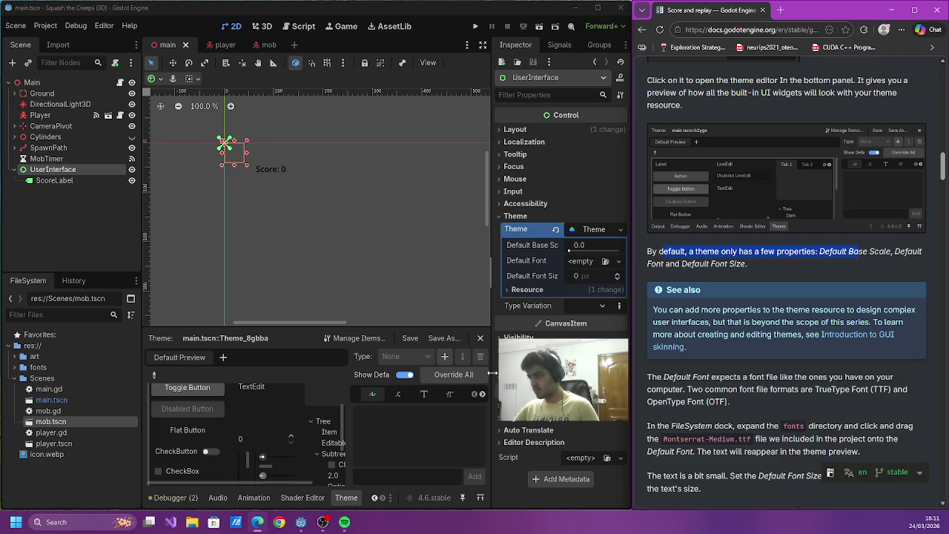
pyautogui.moveTo(492, 373); pyautogui.dragTo(522, 373)
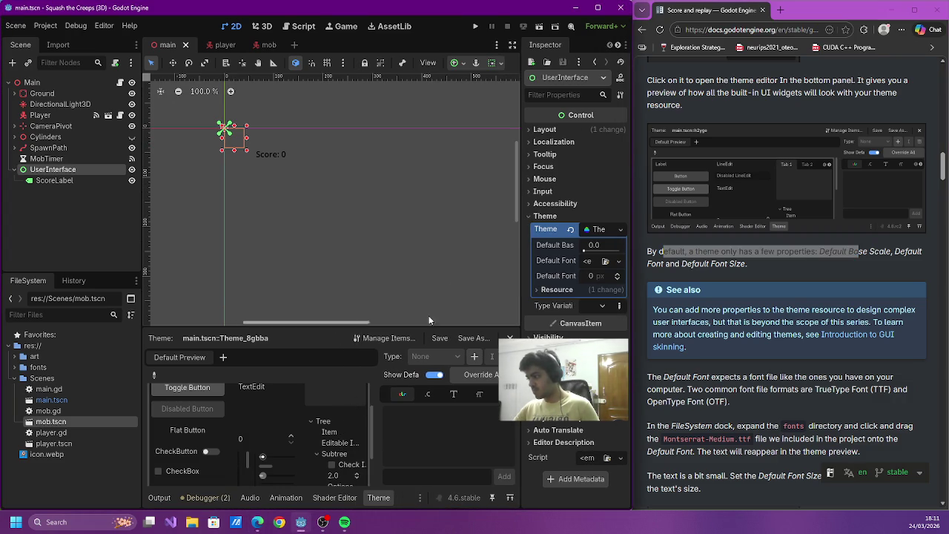
pyautogui.press('super+Up')
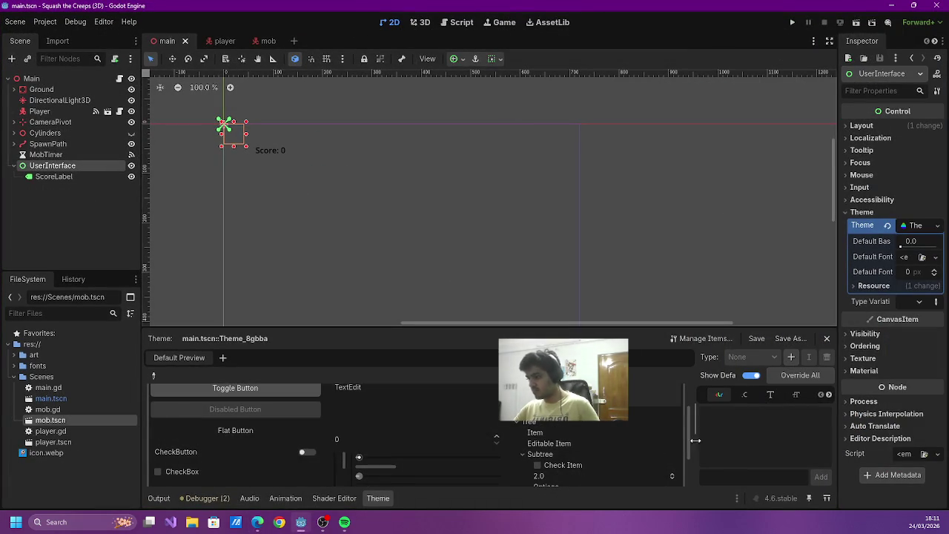
pyautogui.scroll(2, 630, 442)
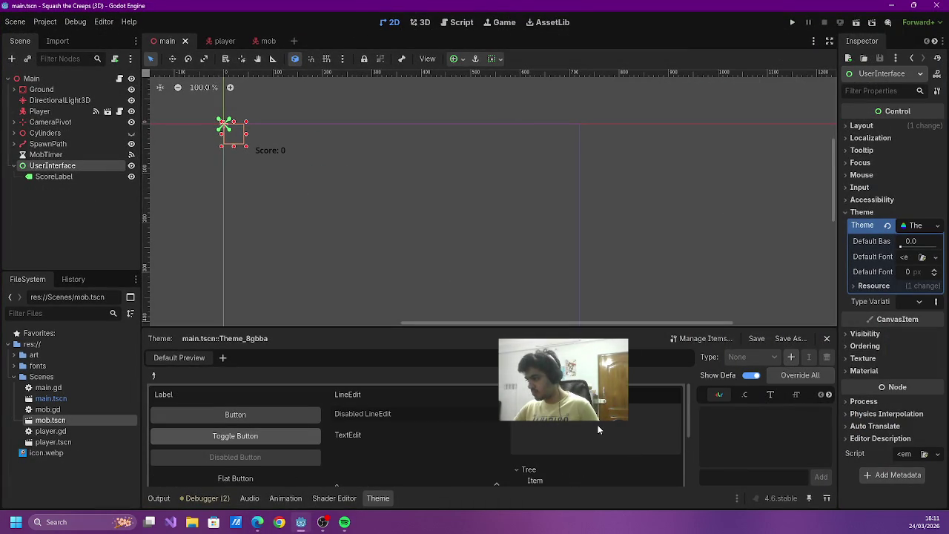
pyautogui.scroll(-3, 599, 429)
pyautogui.scroll(3, 600, 428)
pyautogui.scroll(-2, 599, 429)
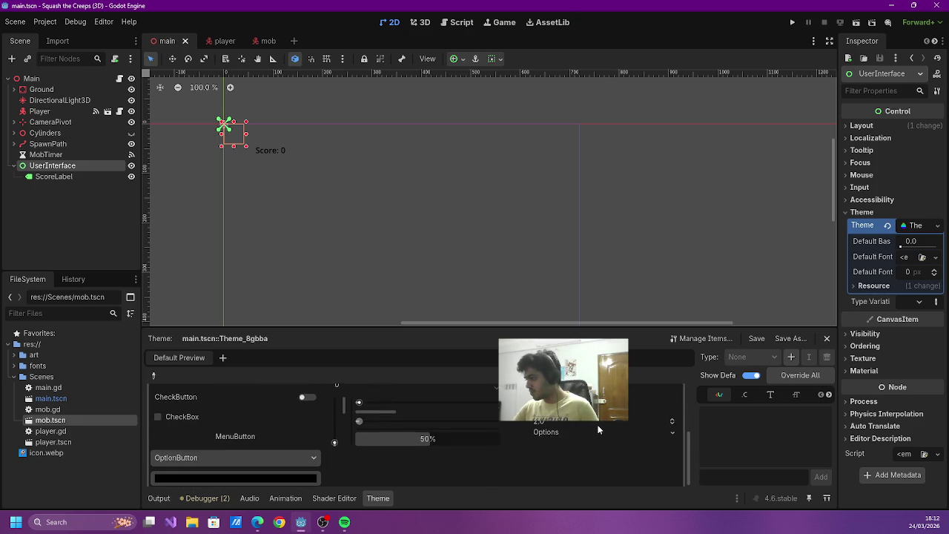
pyautogui.scroll(3, 599, 428)
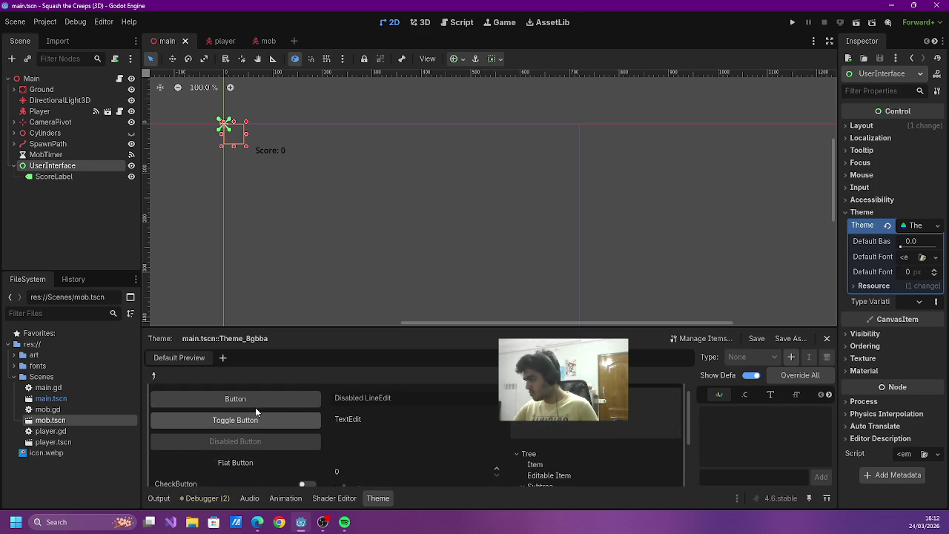
pyautogui.scroll(-3, 416, 414)
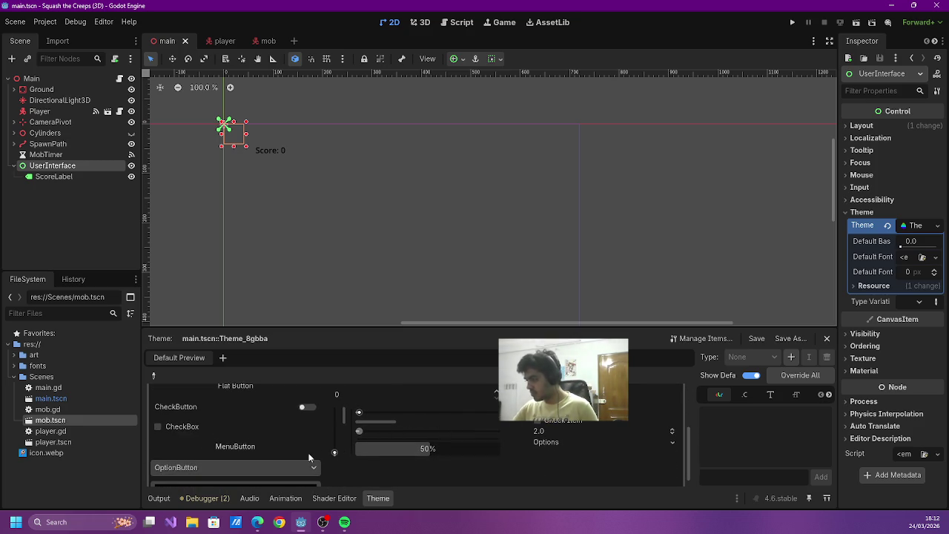
pyautogui.scroll(-1, 318, 454)
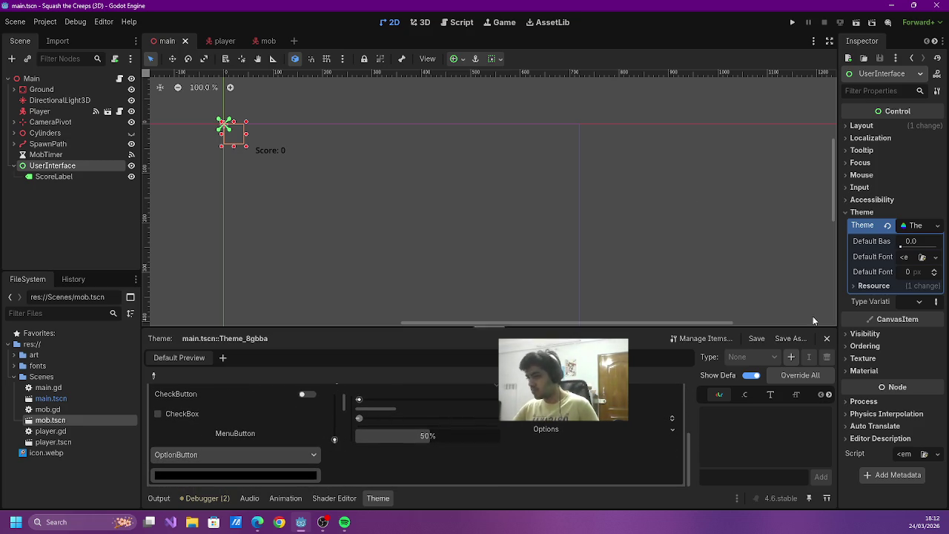
pyautogui.moveTo(445, 6)
pyautogui.mouseDown()
pyautogui.moveTo(275, 125)
pyautogui.moveTo(418, 9)
pyautogui.moveTo(104, 40)
pyautogui.moveTo(52, 30)
pyautogui.moveTo(18, 63)
pyautogui.moveTo(2, 365)
pyautogui.moveTo(57, 305)
pyautogui.moveTo(1, 363)
pyautogui.moveTo(2, 347)
pyautogui.mouseUp()
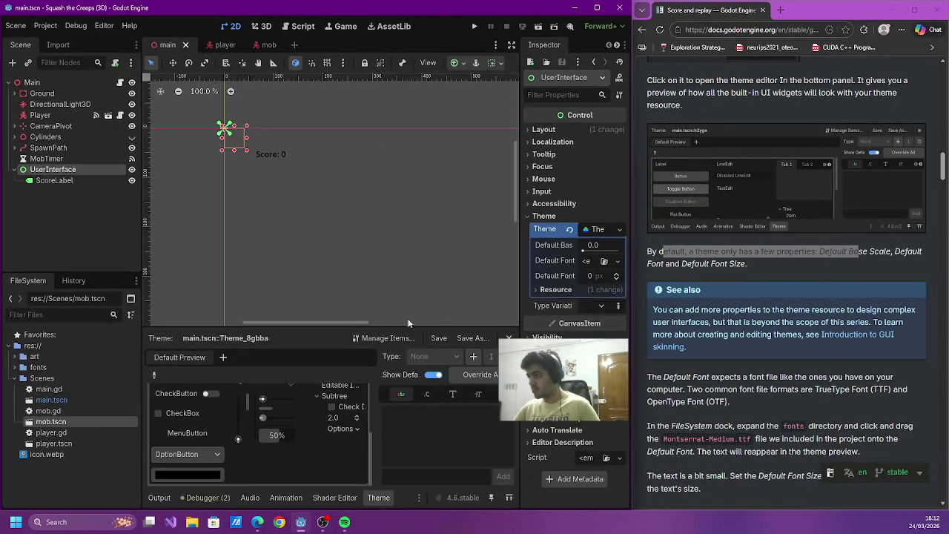
# - Set the theme's Default Font to Montserrat-Medium.ttf from the fonts folder
pyautogui.scroll(5, 341, 444)
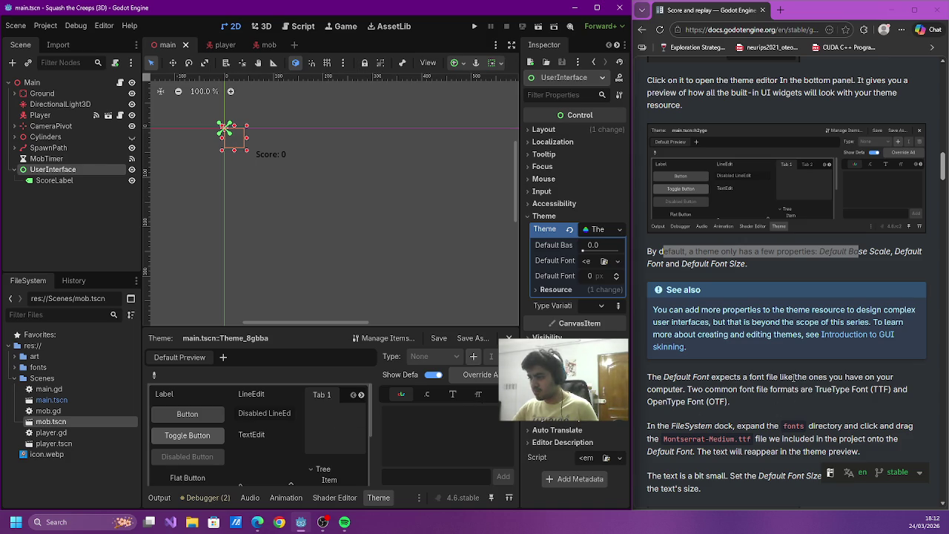
pyautogui.scroll(-2, 790, 375)
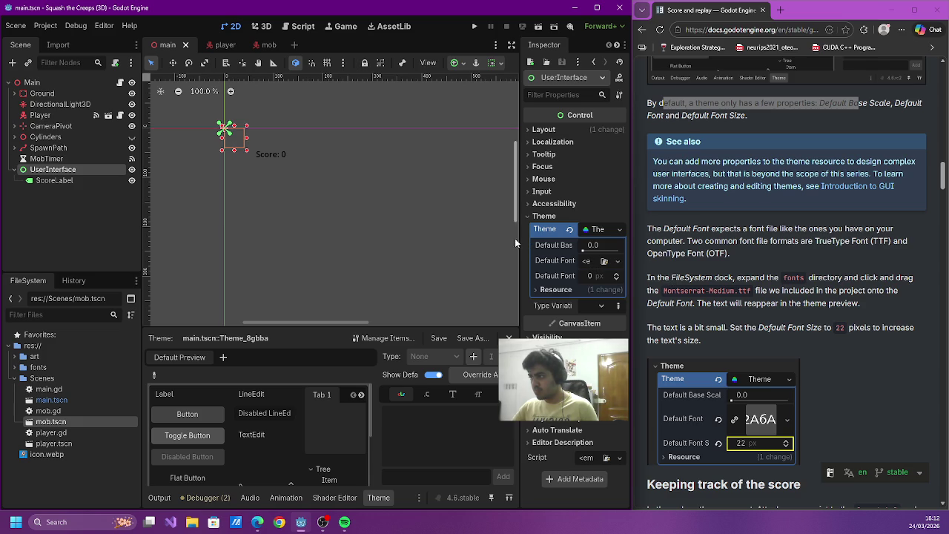
pyautogui.moveTo(520, 237)
pyautogui.mouseDown()
pyautogui.moveTo(450, 234)
pyautogui.moveTo(461, 235)
pyautogui.mouseUp()
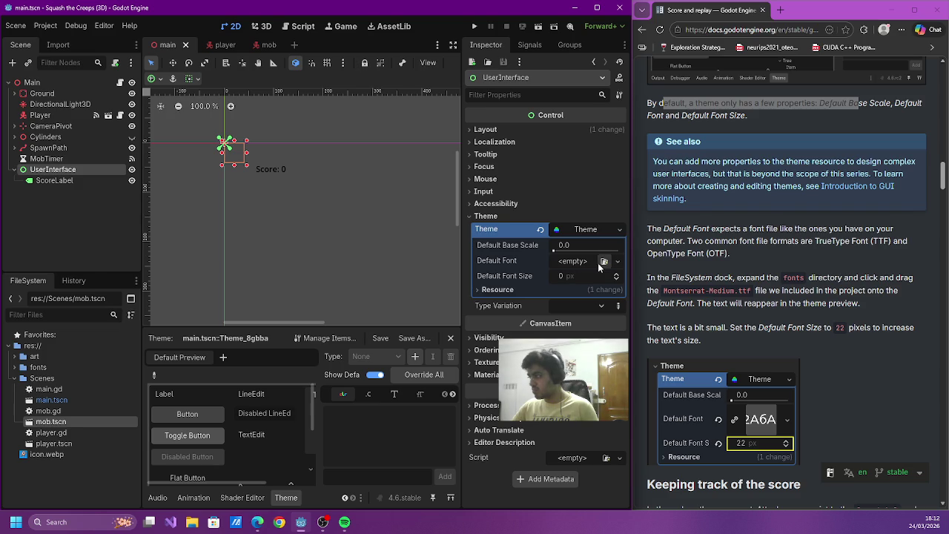
pyautogui.click(15, 367)
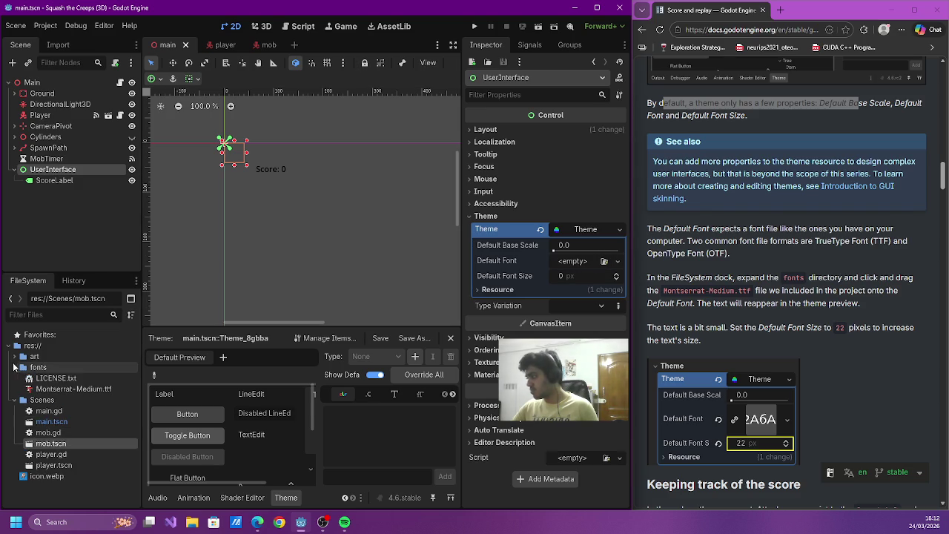
pyautogui.click(72, 391)
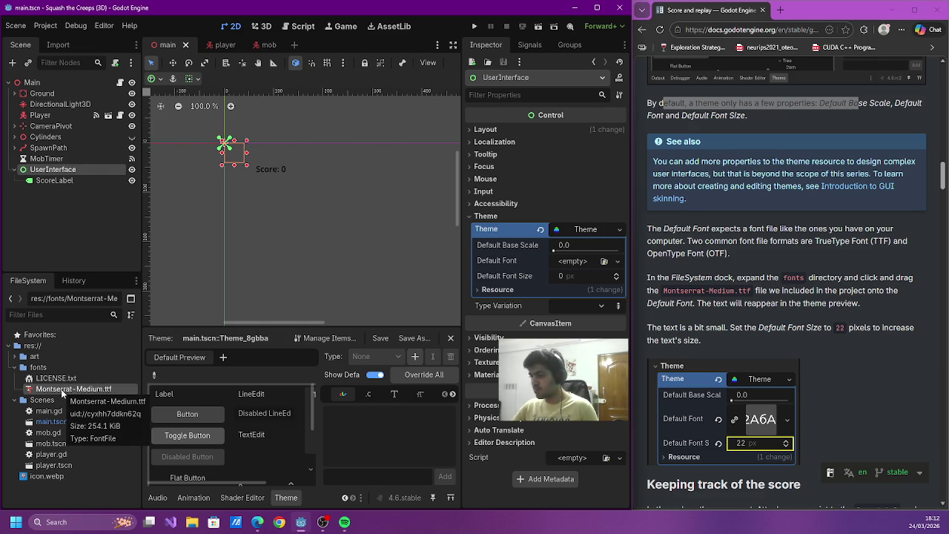
pyautogui.moveTo(62, 393); pyautogui.dragTo(561, 272)
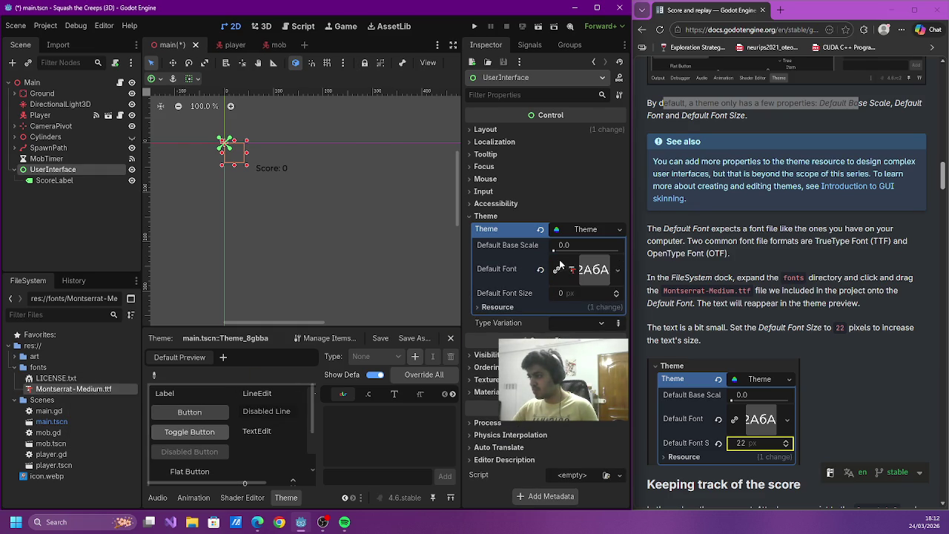
# - Set the theme's Default Font Size to 22 px
pyautogui.click(573, 292)
pyautogui.write('22')
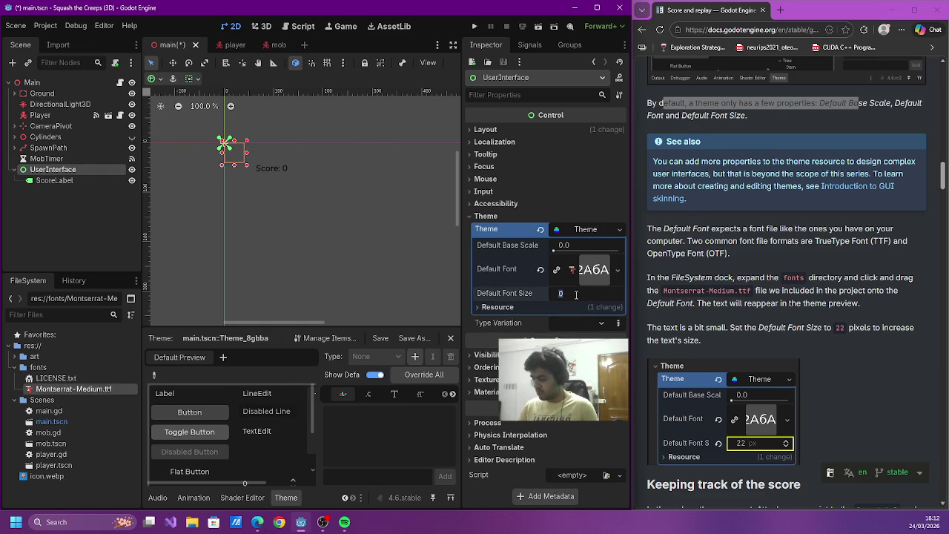
pyautogui.press('Return')
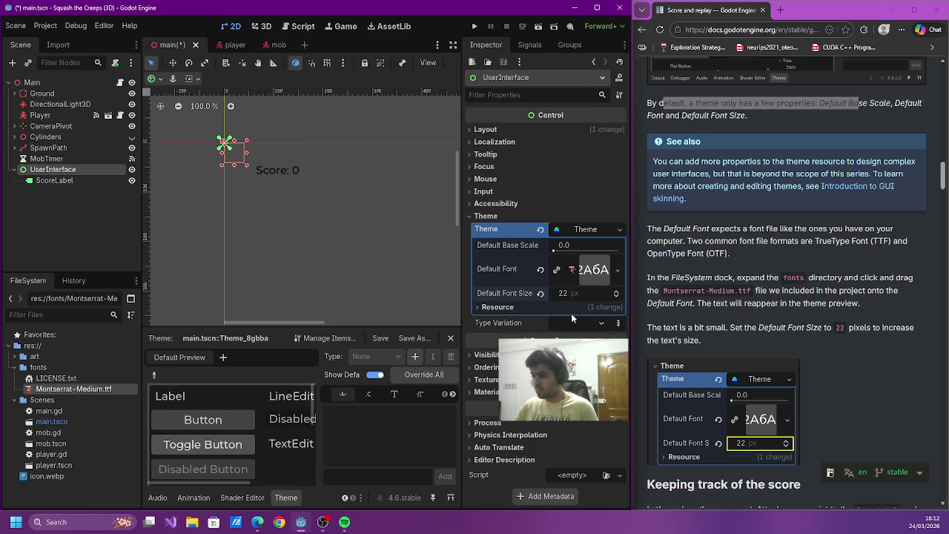
pyautogui.scroll(-3, 231, 456)
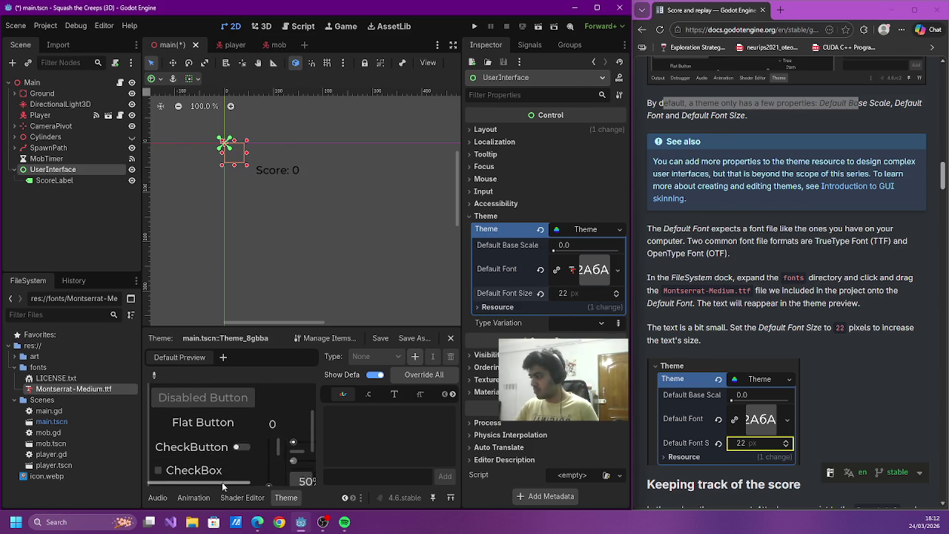
pyautogui.moveTo(222, 482); pyautogui.dragTo(307, 489)
pyautogui.scroll(-3, 705, 442)
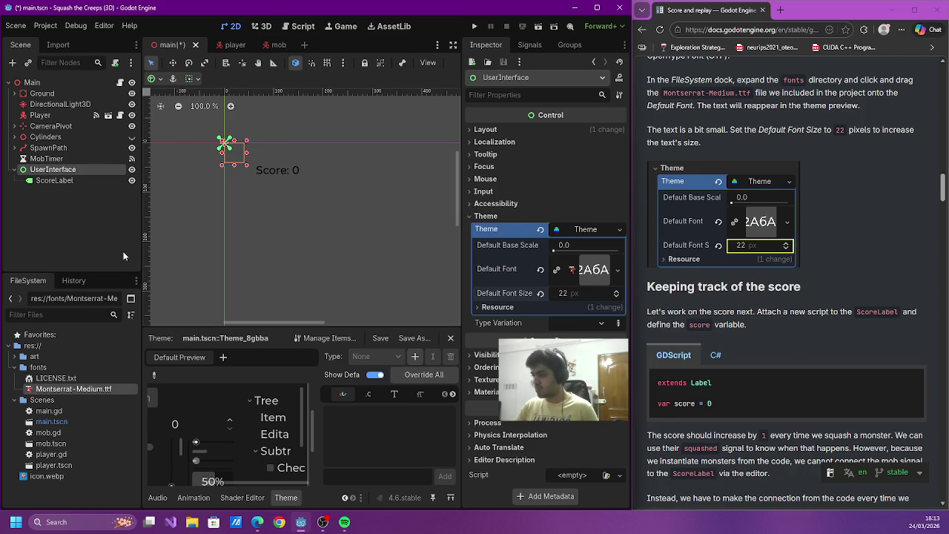
# - Attach a new score_label.gd script to ScoreLabel declaring var score = 0, and save
pyautogui.click(54, 181)
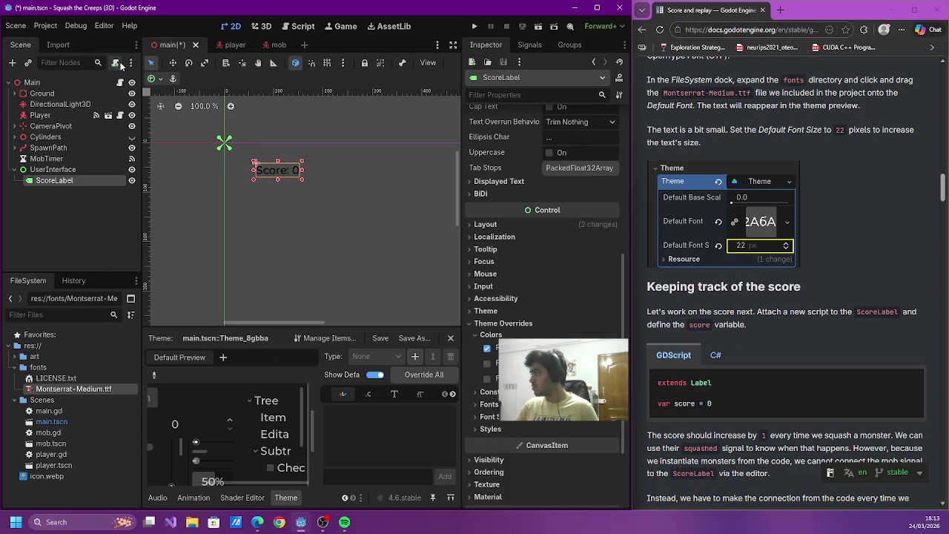
pyautogui.click(116, 63)
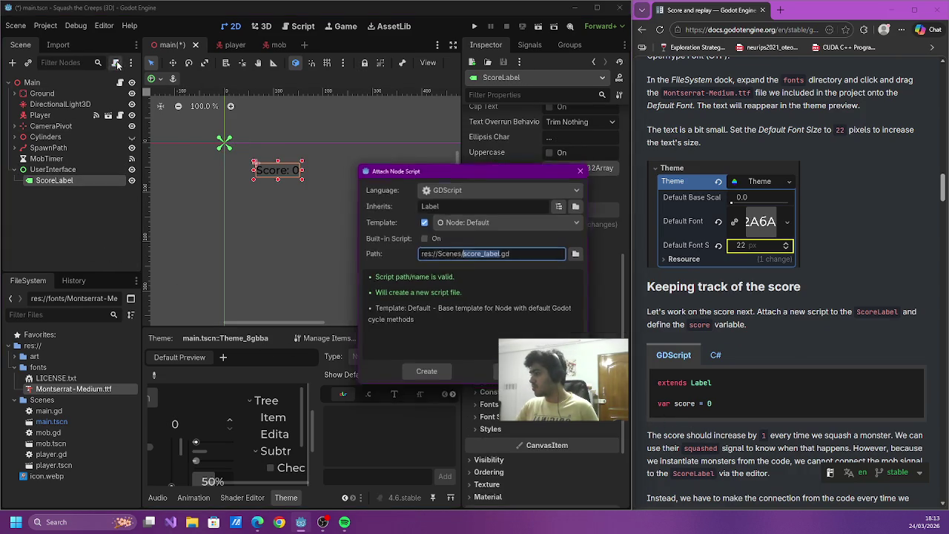
pyautogui.click(427, 377)
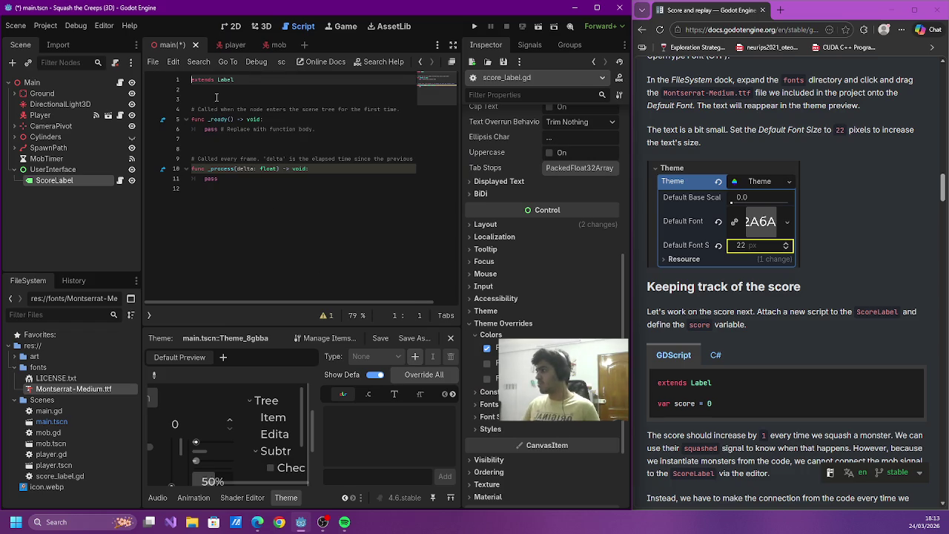
pyautogui.write('var')
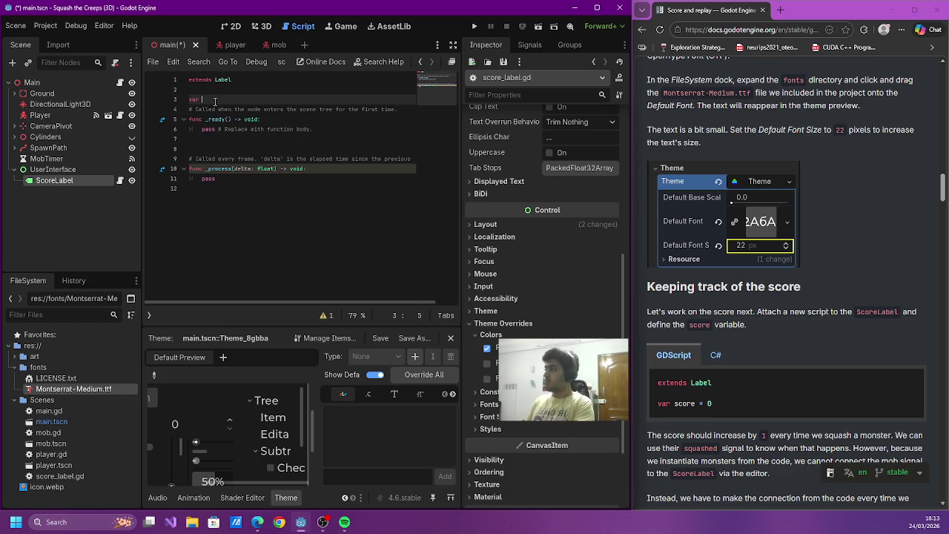
pyautogui.hotkey('ctrl', 's')
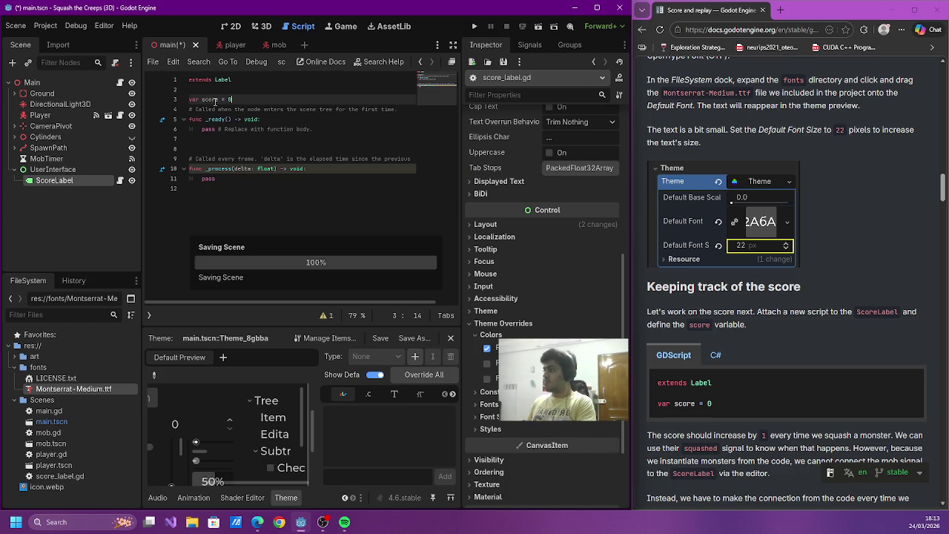
pyautogui.press('Down')
pyautogui.press('Down')
pyautogui.press('Down')
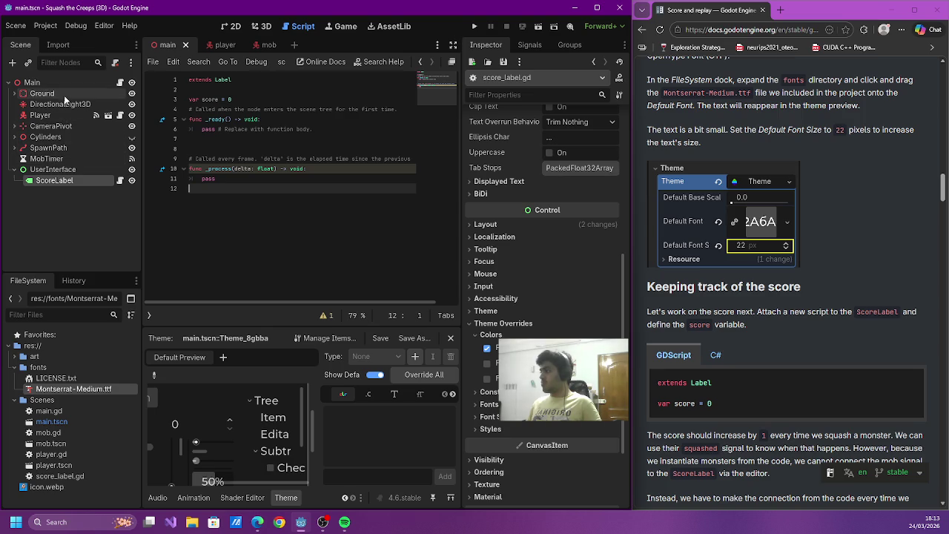
pyautogui.click(73, 158)
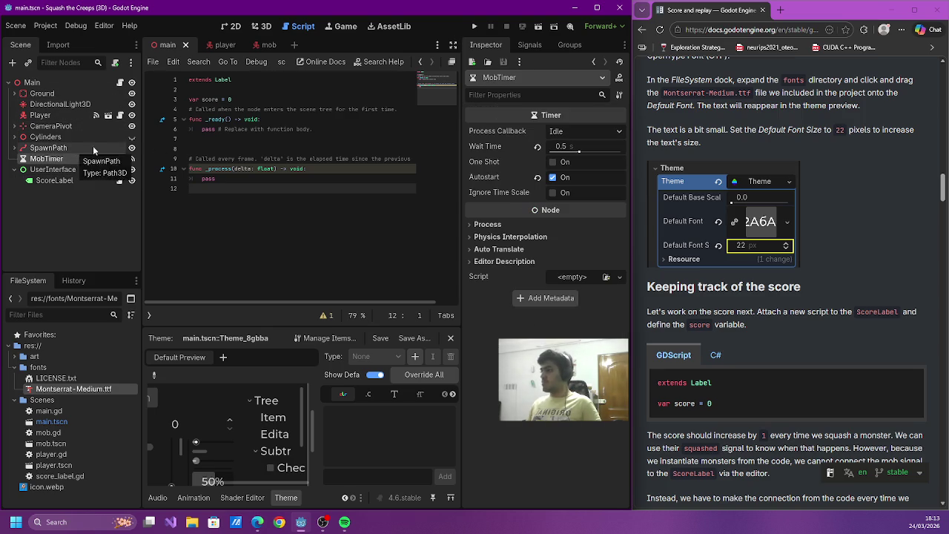
# - In the mob scene, inspect the Mob's squashed signal connection dialog, then cancel it
pyautogui.click(259, 46)
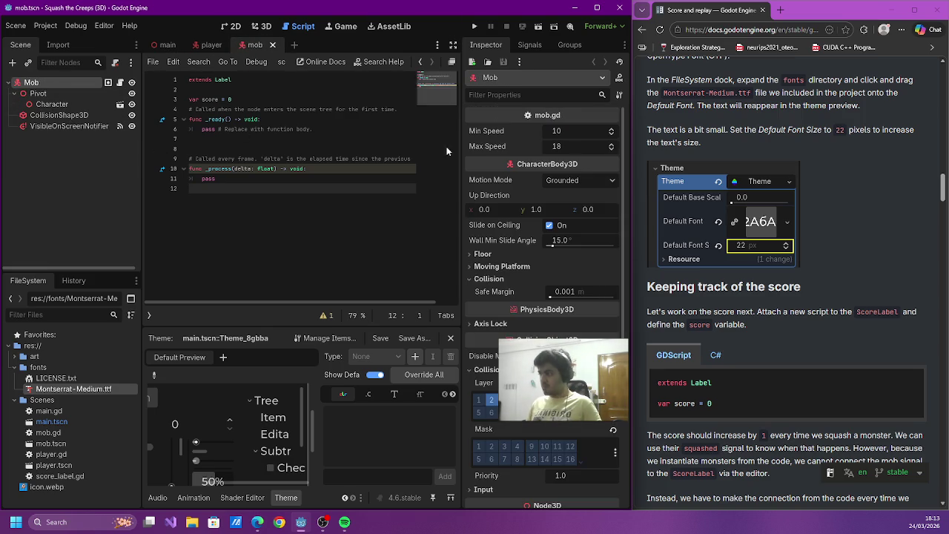
pyautogui.click(528, 45)
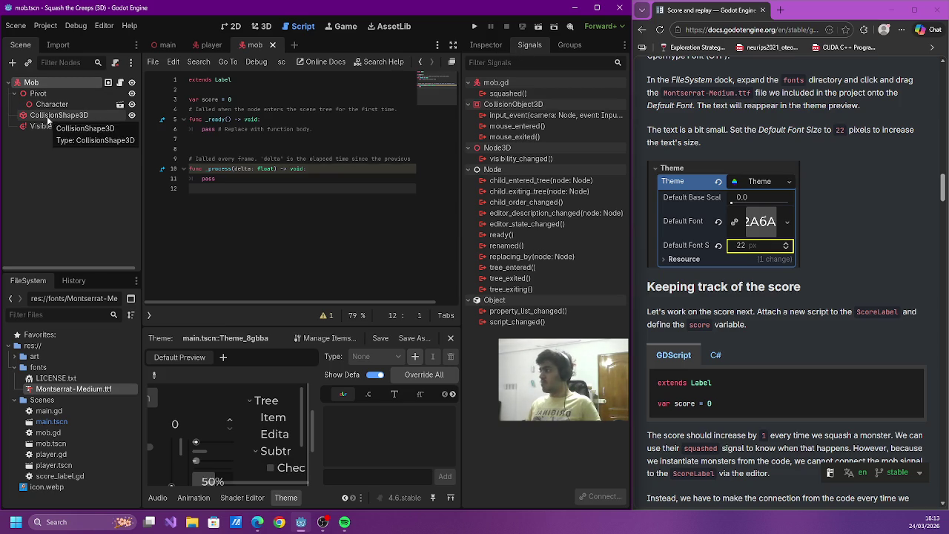
pyautogui.click(517, 94)
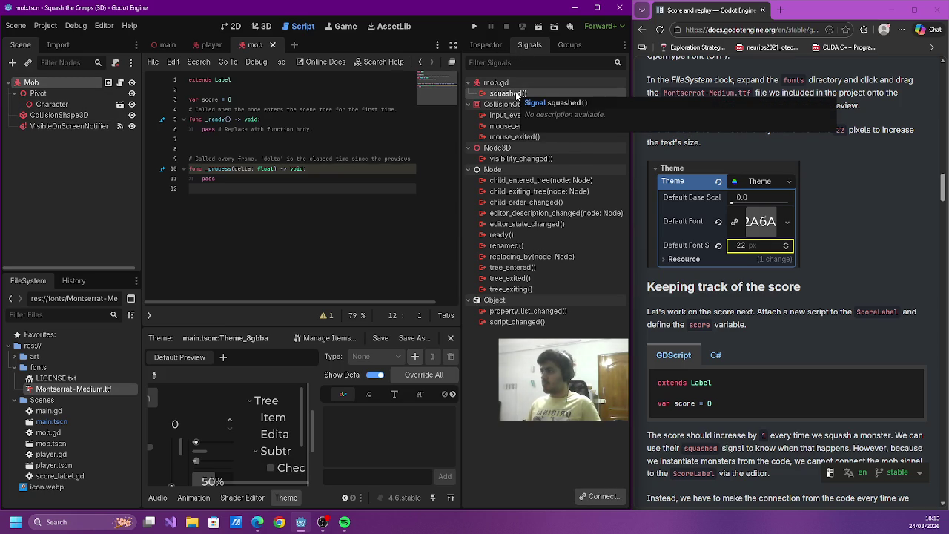
pyautogui.doubleClick(517, 94)
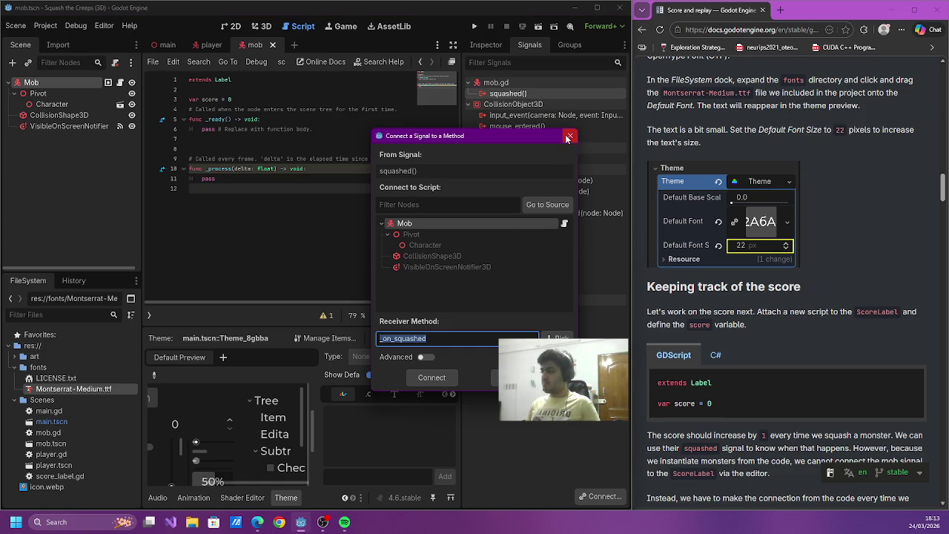
pyautogui.click(569, 138)
# - Return to the main scene and show the script editor's list of scripts
pyautogui.click(191, 47)
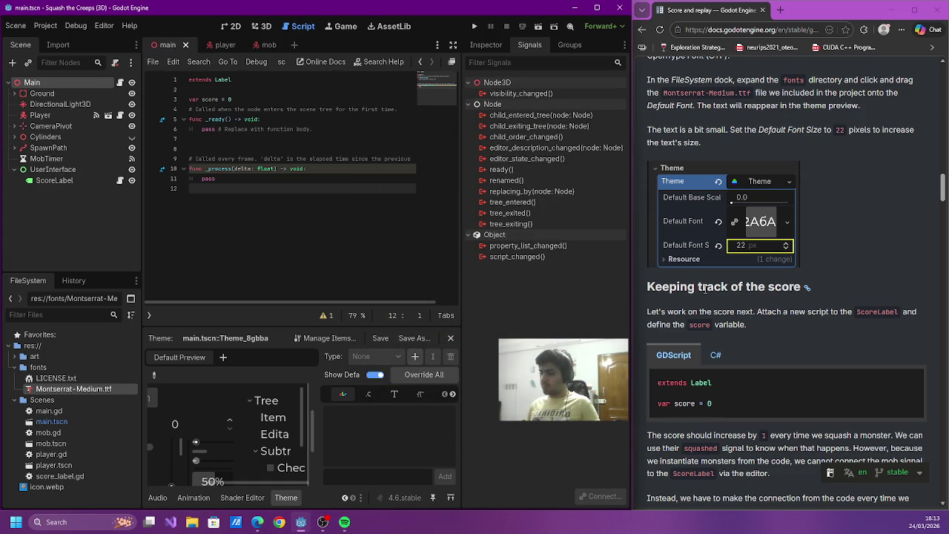
pyautogui.scroll(-2, 704, 290)
pyautogui.scroll(-1, 701, 295)
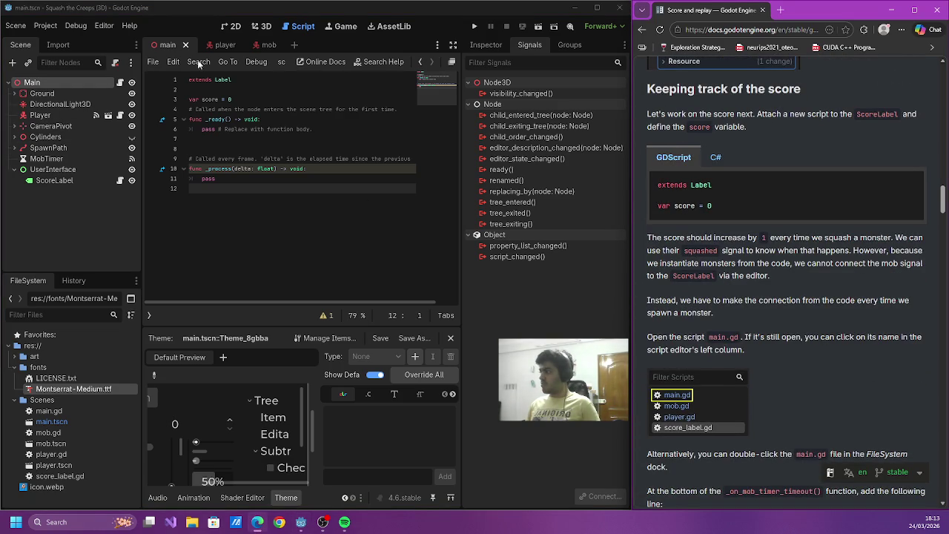
pyautogui.click(148, 316)
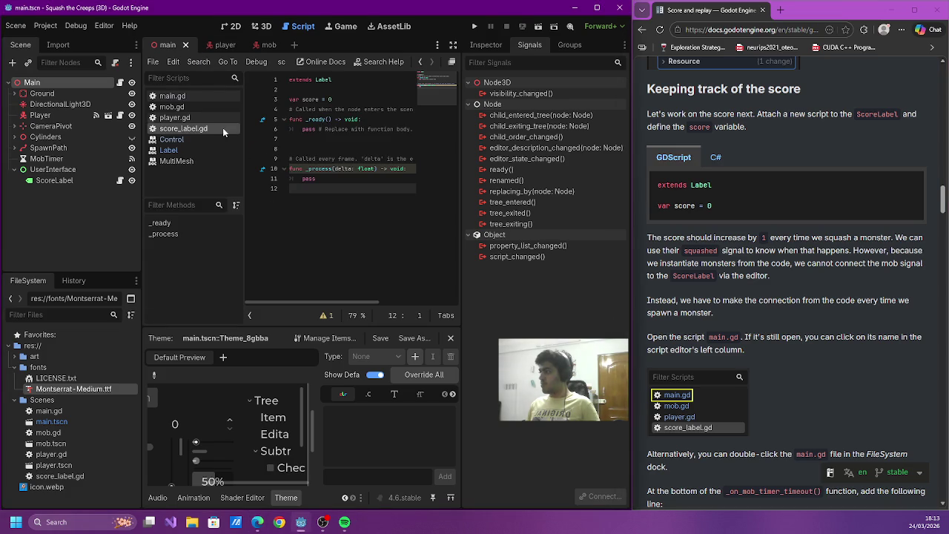
# - Open main.gd, scroll through it, and place the caret on its empty last line
pyautogui.click(182, 97)
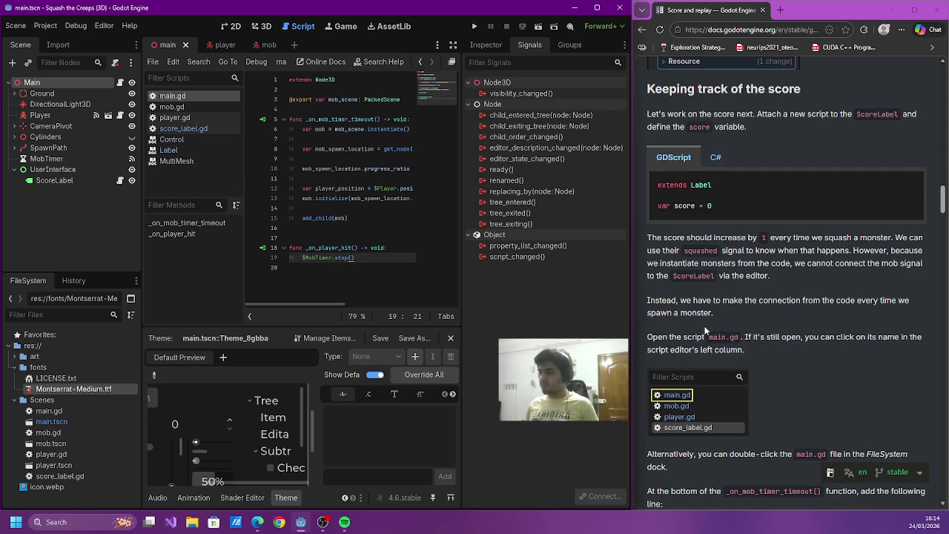
pyautogui.scroll(-2, 706, 330)
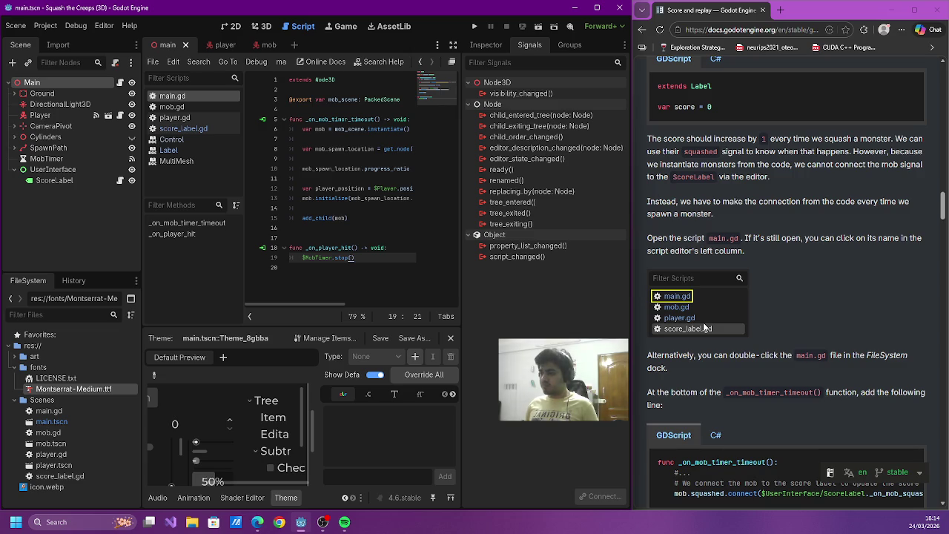
pyautogui.scroll(-3, 704, 326)
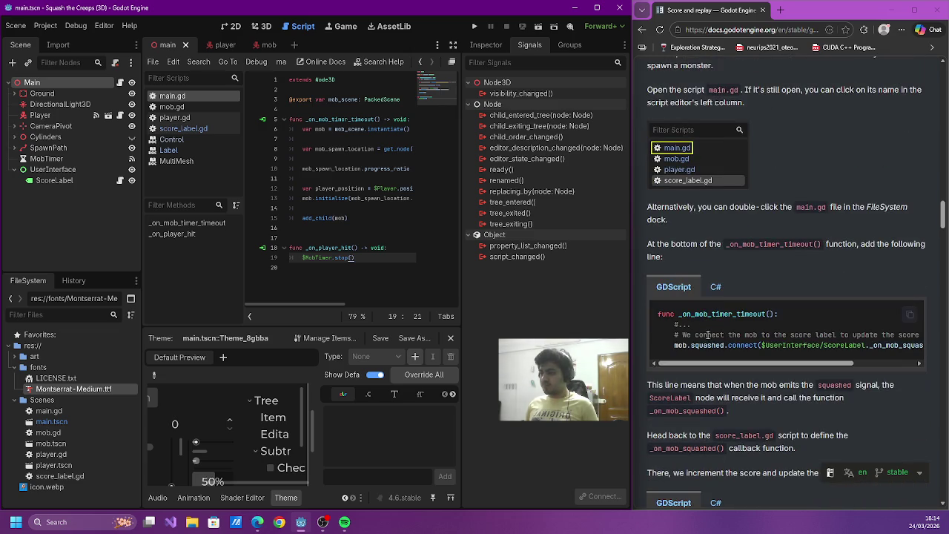
pyautogui.hscroll(3, 713, 348)
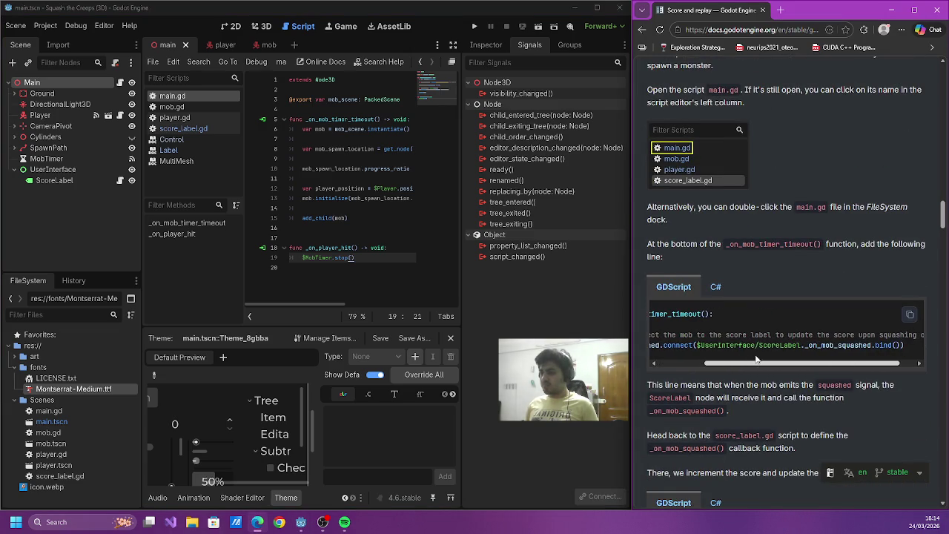
pyautogui.hscroll(-3, 708, 352)
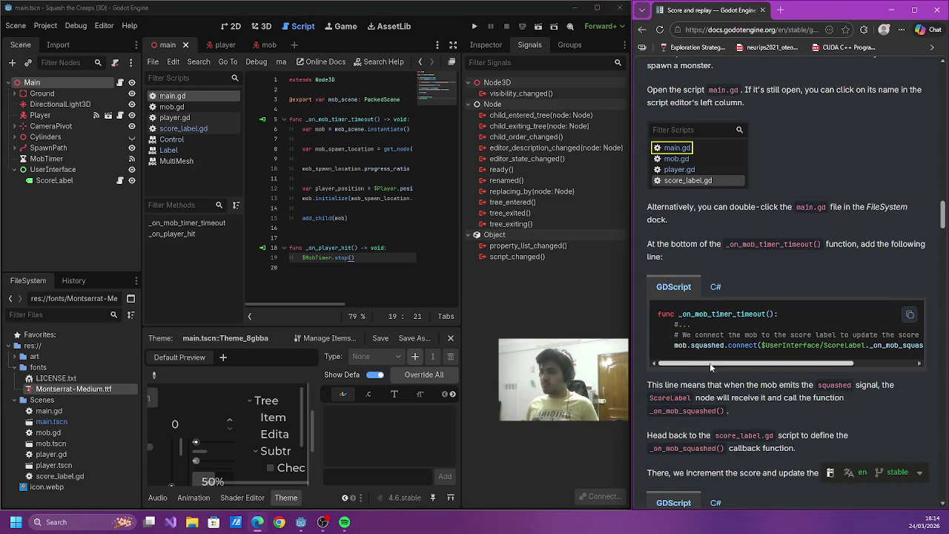
pyautogui.click(369, 267)
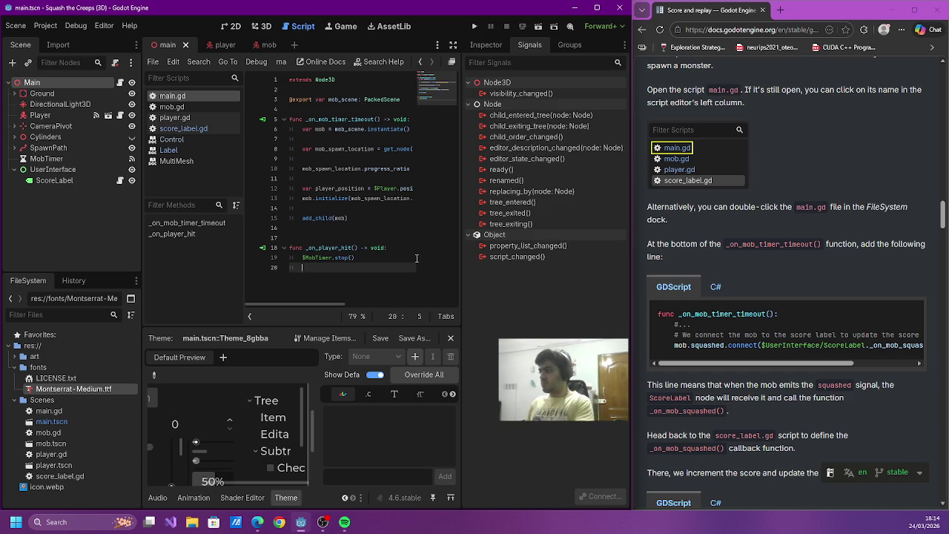
# - Remove the stray indented $ line at the end of main.gd and save
pyautogui.press('Tab')
pyautogui.write('$')
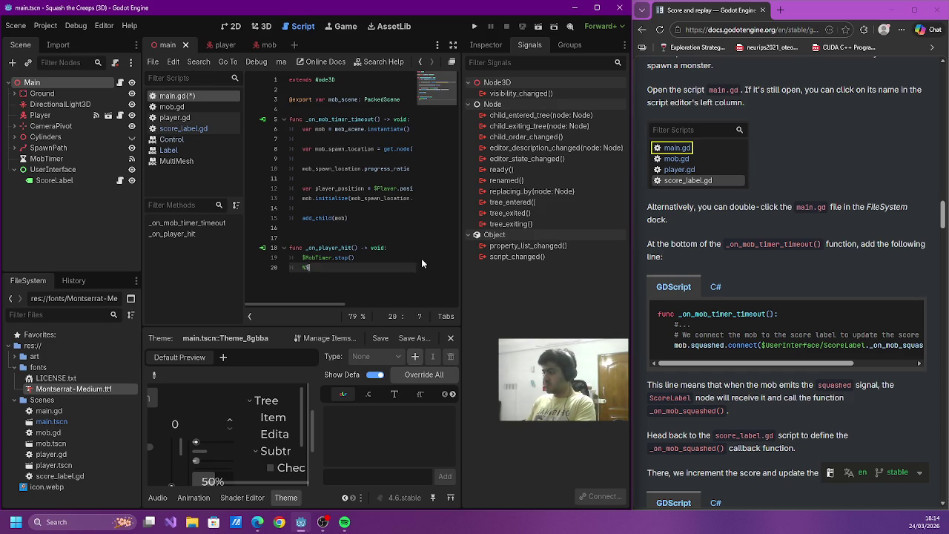
pyautogui.scroll(-5, 421, 258)
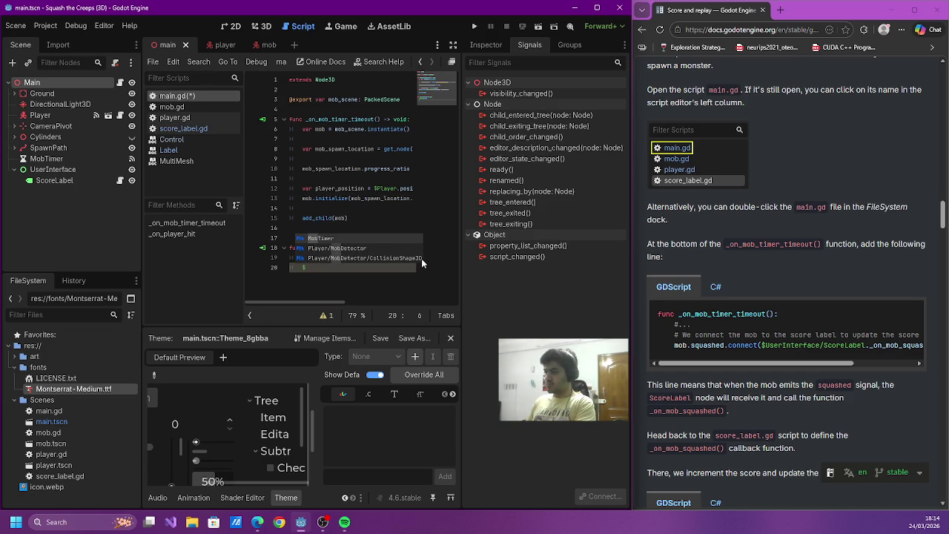
pyautogui.press('Escape')
pyautogui.press('BackSpace')
pyautogui.press('BackSpace')
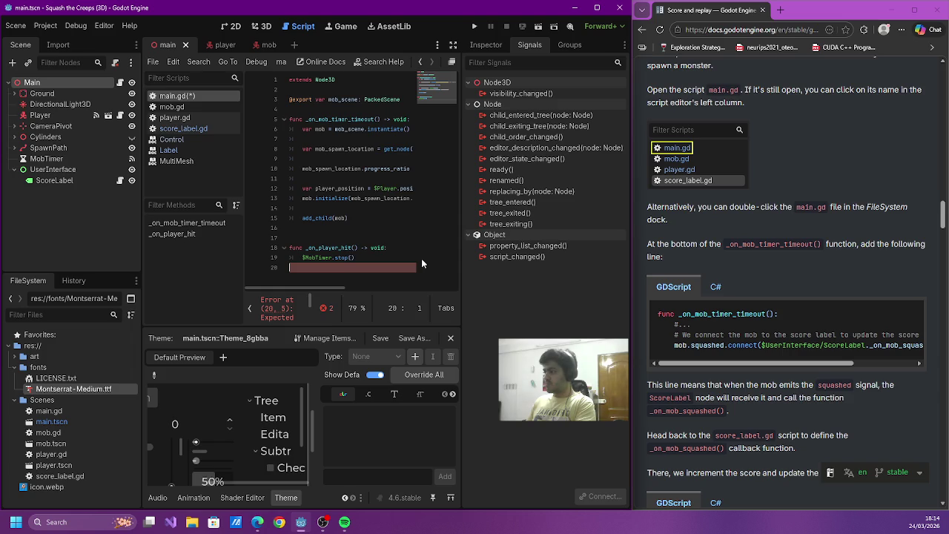
pyautogui.hotkey('ctrl', 's')
# - In _on_mob_timer_timeout, connect mob.squashed to $UserInterface/ScoreLabel._on_mob_squashed.bind() and save main.gd
pyautogui.click(390, 223)
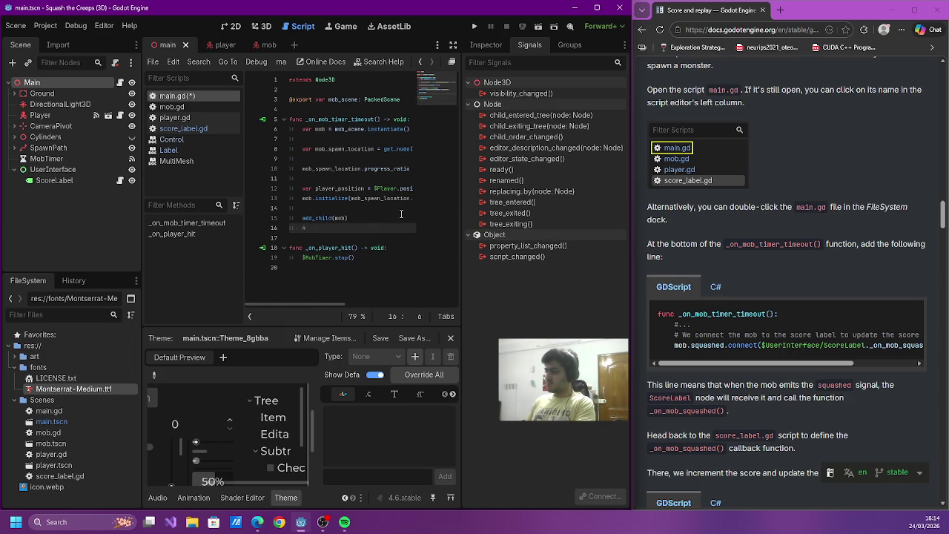
pyautogui.write('squashed.connect($')
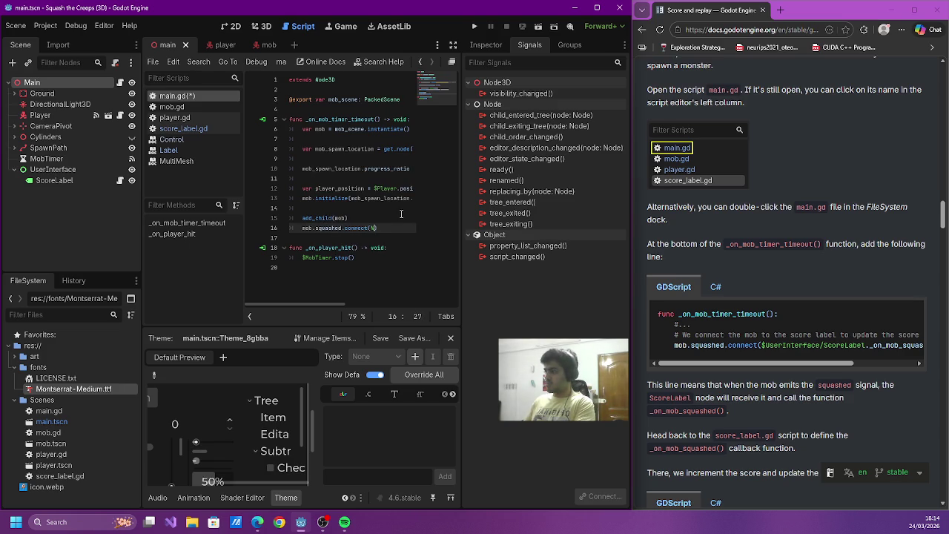
pyautogui.write('UserInterface')
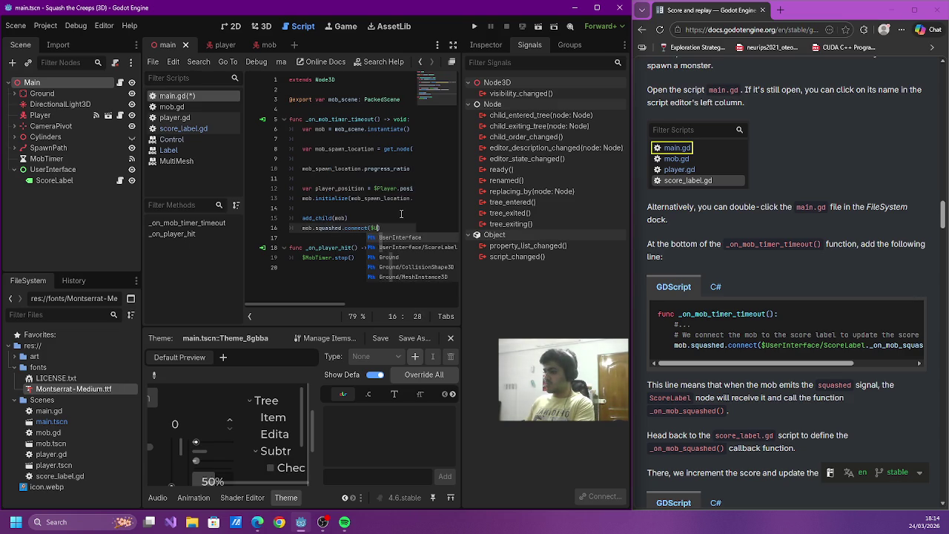
pyautogui.press('Down')
pyautogui.press('Return')
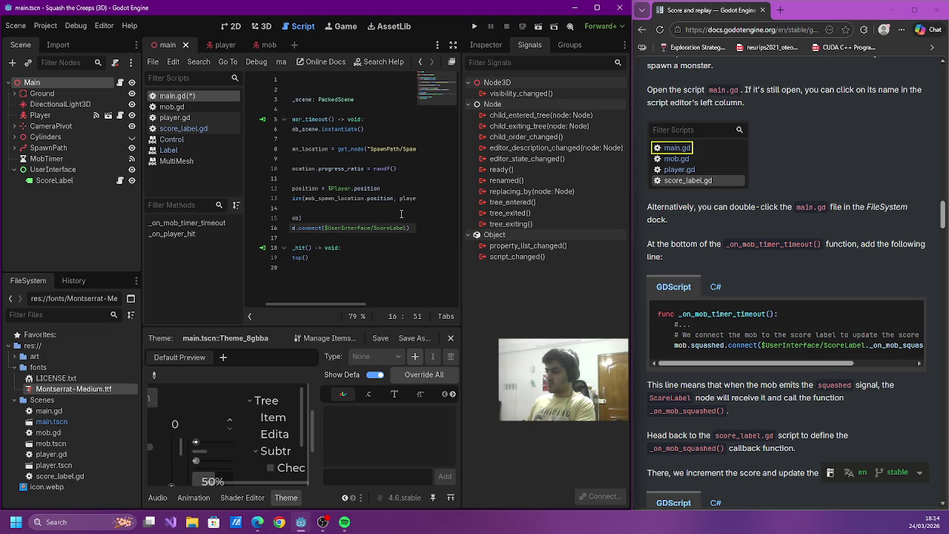
pyautogui.write('._on_mob_squashed')
pyautogui.moveTo(734, 363); pyautogui.dragTo(794, 364)
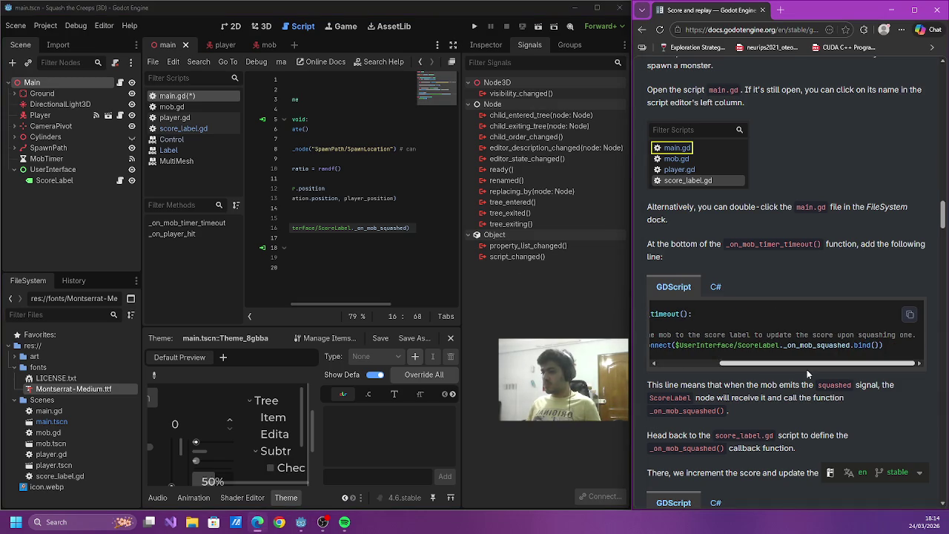
pyautogui.click(466, 270)
pyautogui.write('.bind())')
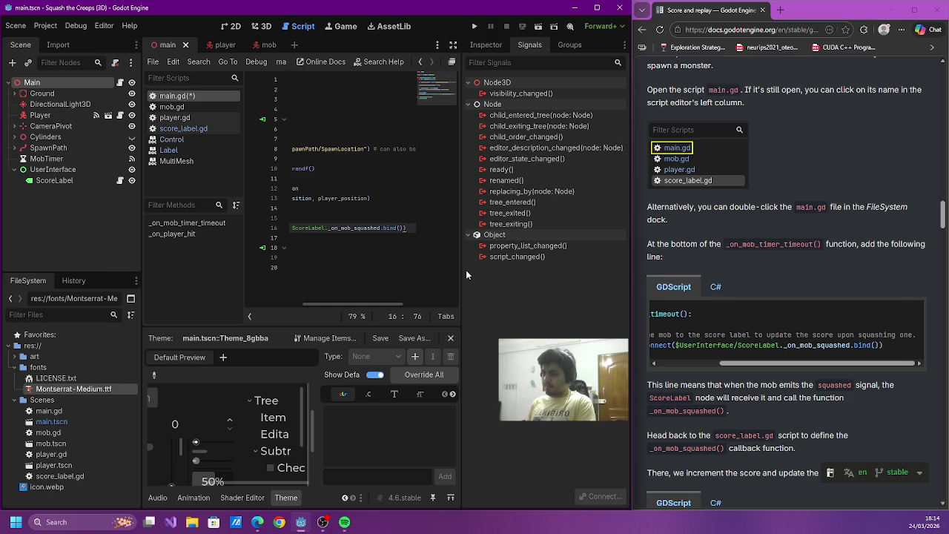
pyautogui.hotkey('ctrl', 's')
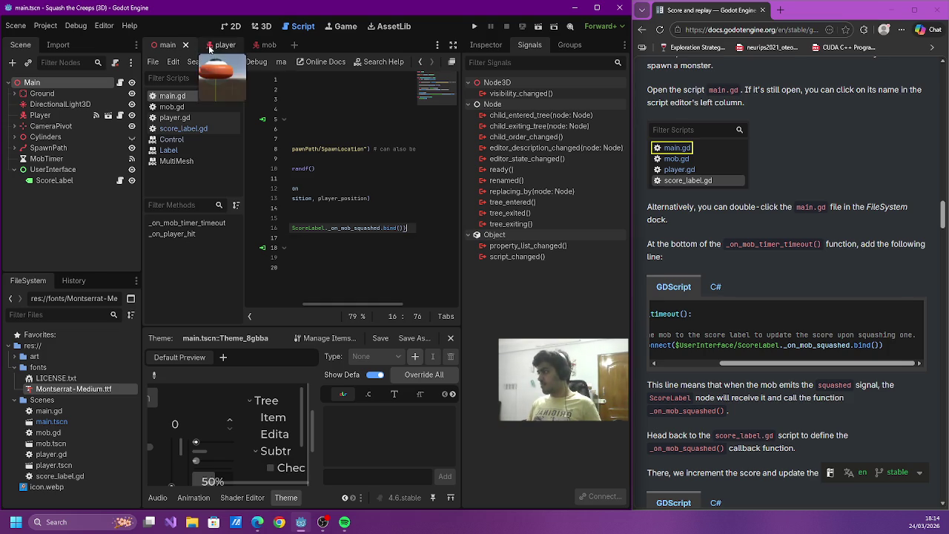
pyautogui.doubleClick(356, 228)
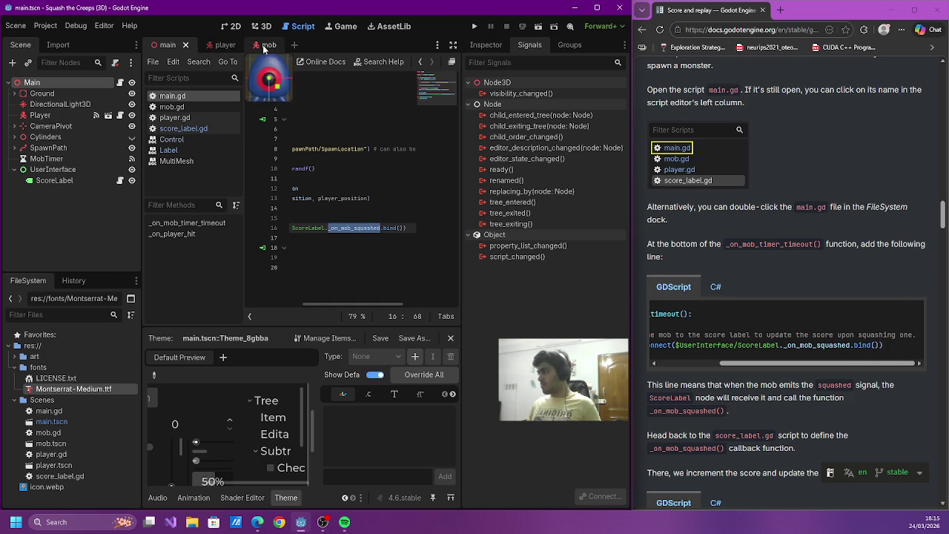
pyautogui.click(201, 143)
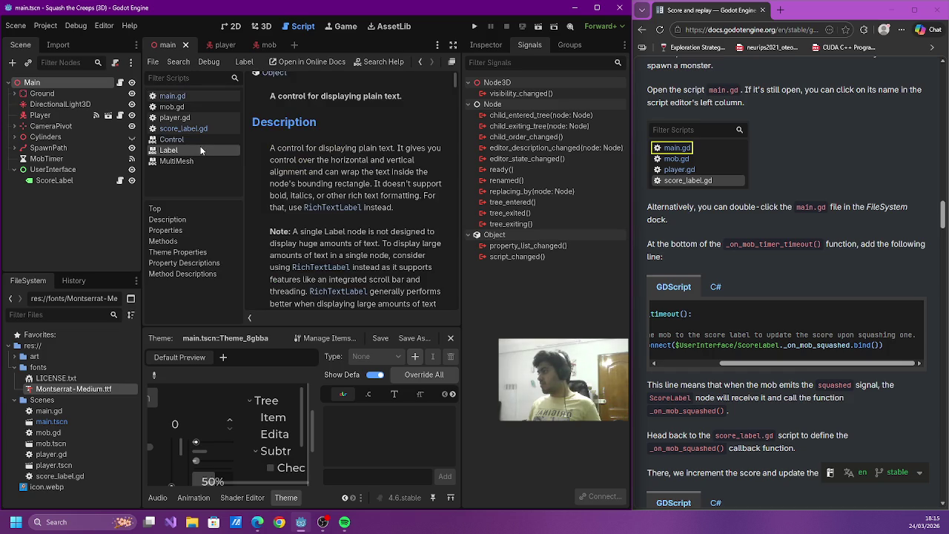
# - Append func _on_mob_squashed(): with body count +=1 to score_label.gd and save it
pyautogui.click(200, 117)
pyautogui.click(199, 128)
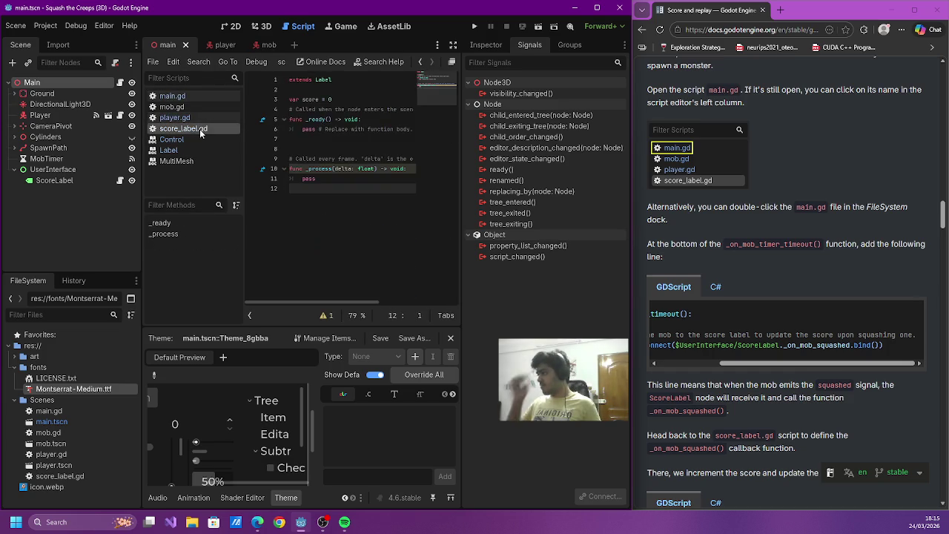
pyautogui.press('Return')
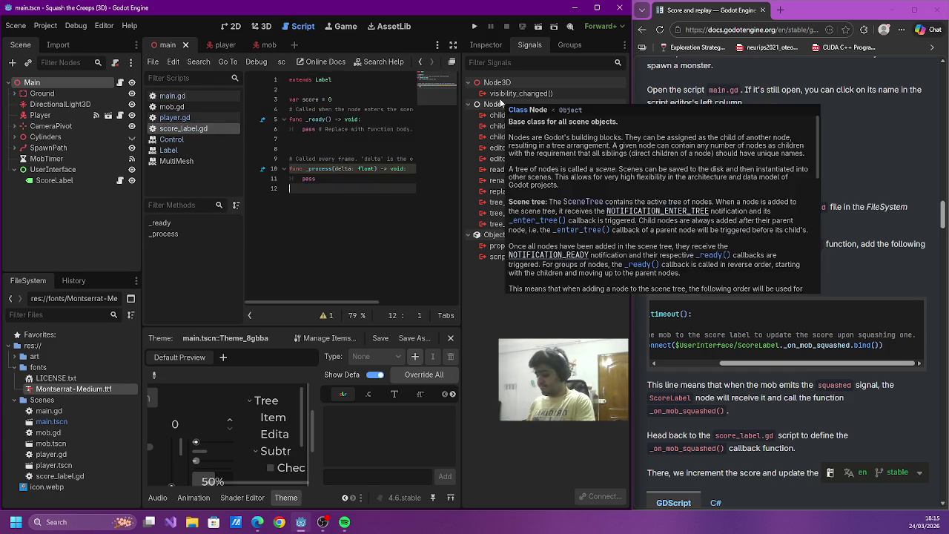
pyautogui.write('func ')
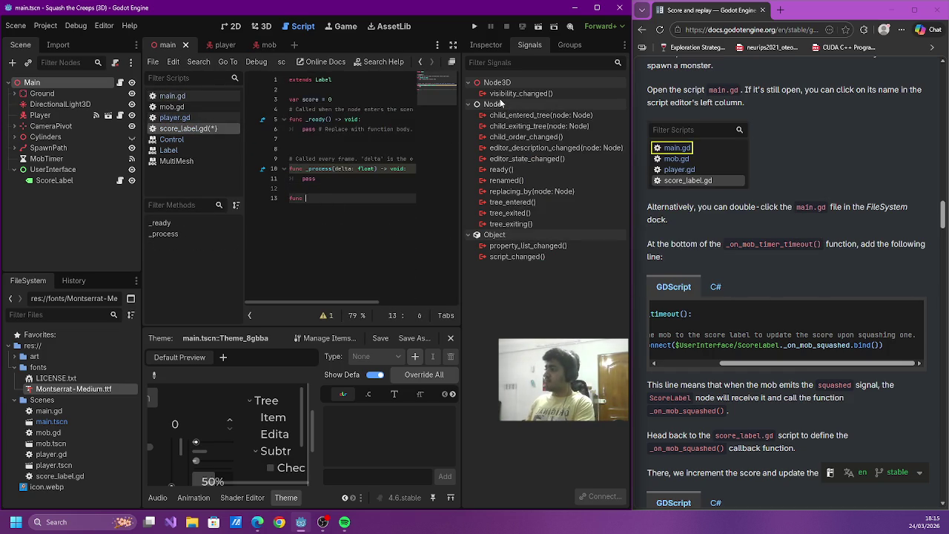
pyautogui.write('_on_mob_squashed():')
pyautogui.press('Return')
pyautogui.write('count +')
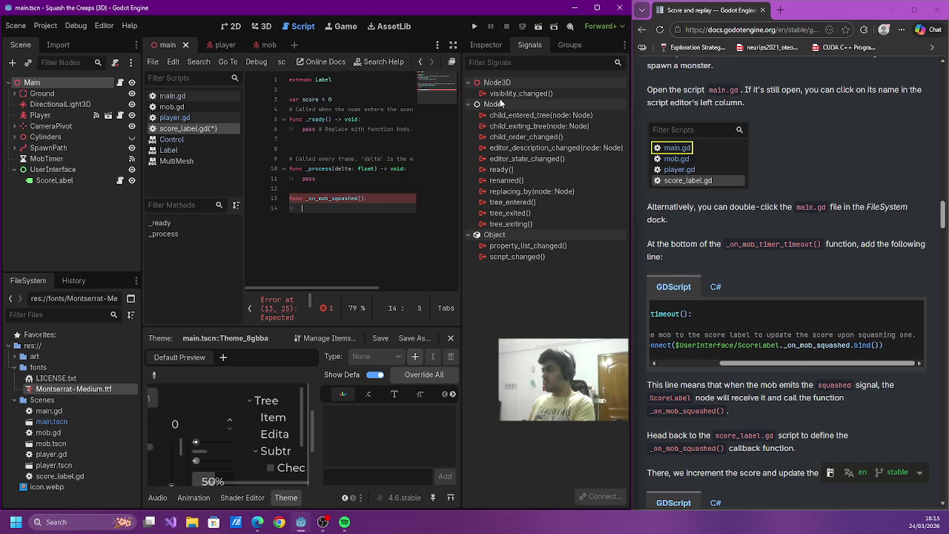
pyautogui.write('=1')
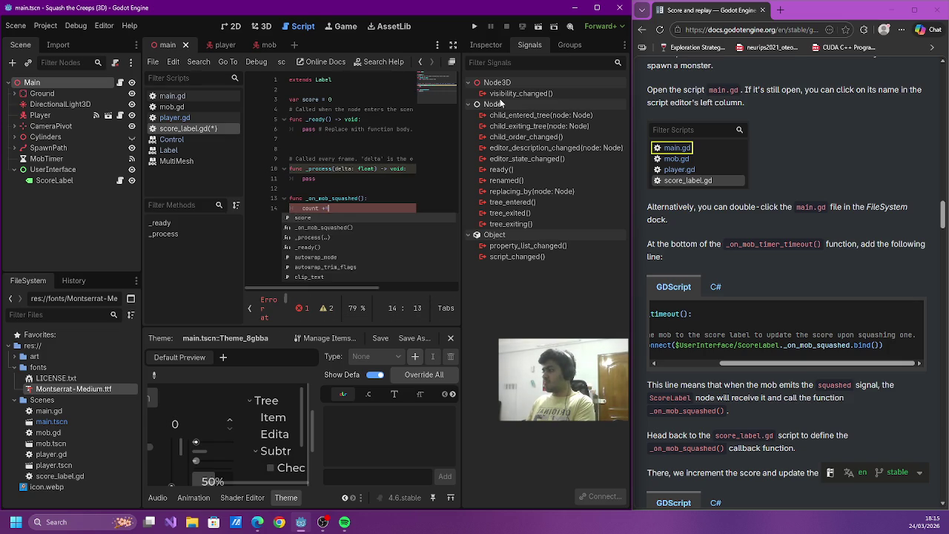
pyautogui.press('Return')
pyautogui.hotkey('ctrl', 's')
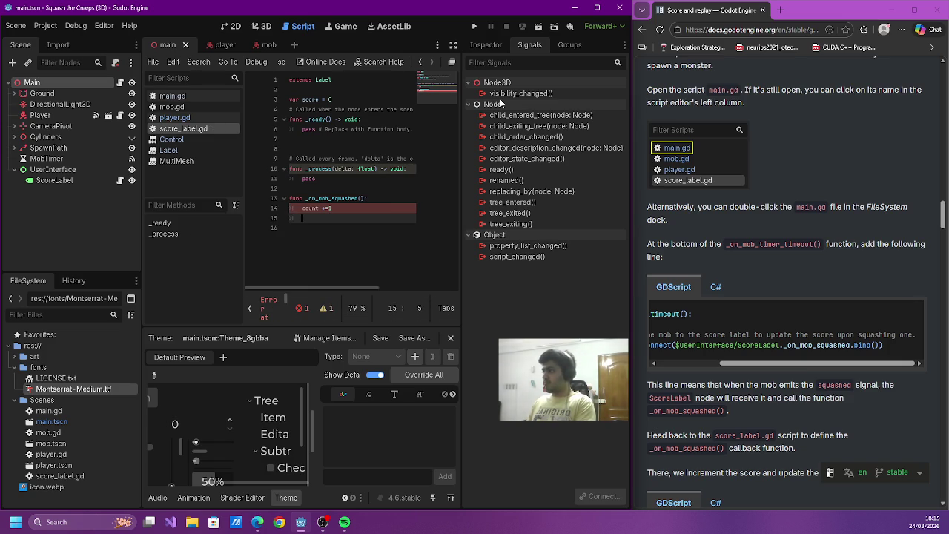
pyautogui.click(312, 208)
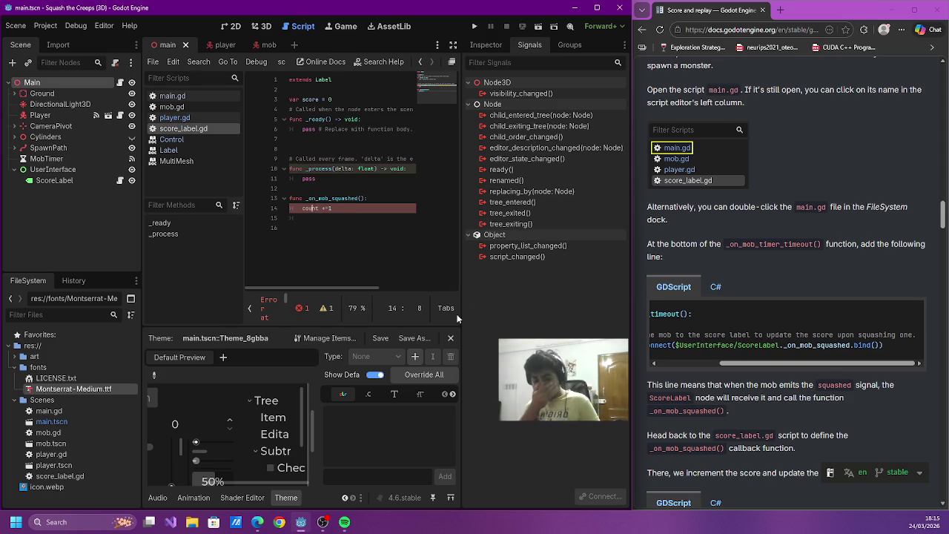
pyautogui.hotkey('alt', 'Tab')
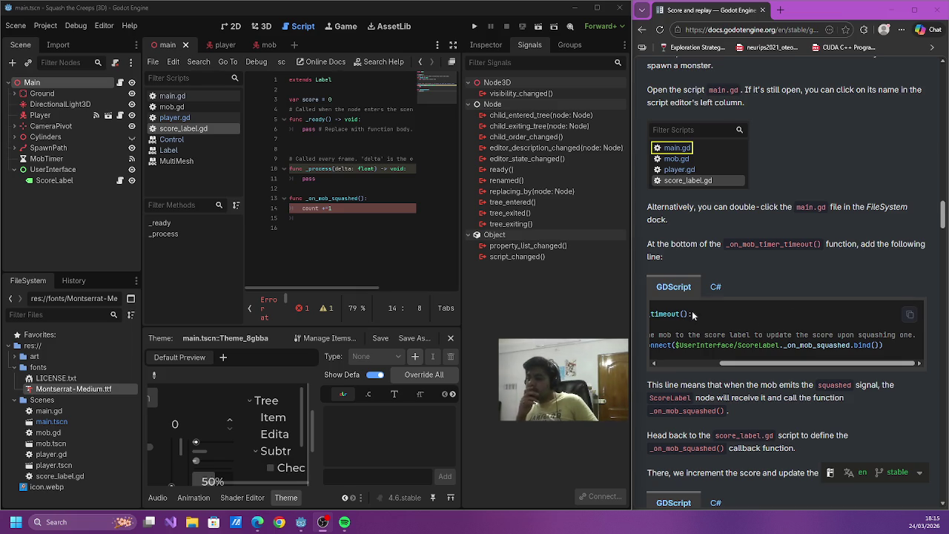
# - Add text = "Score: %s" % score after line 14 and save score_label.gd
pyautogui.scroll(-2, 752, 306)
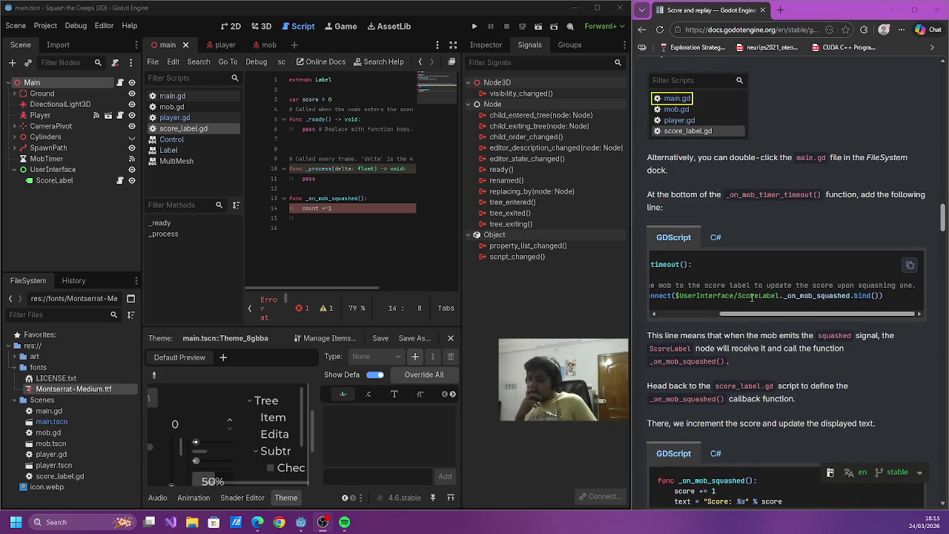
pyautogui.scroll(-3, 752, 304)
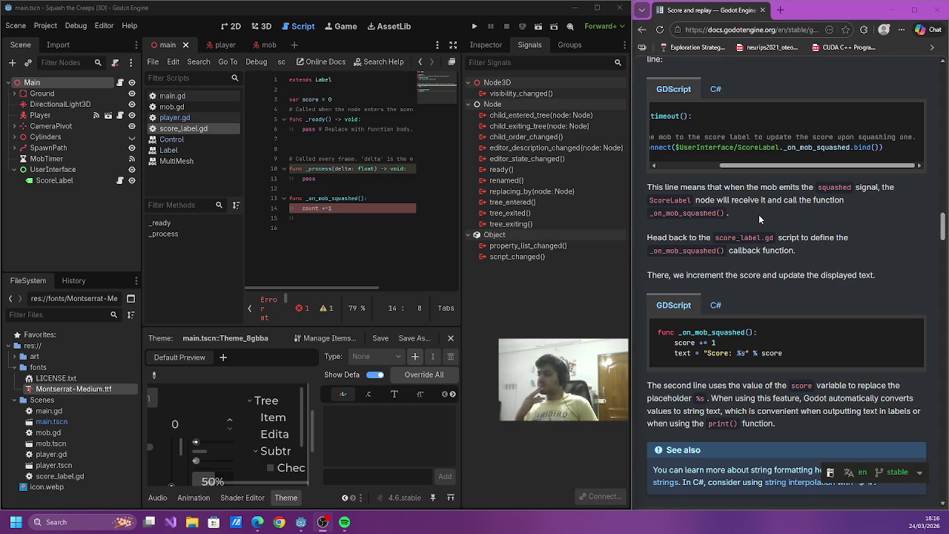
pyautogui.click(394, 207)
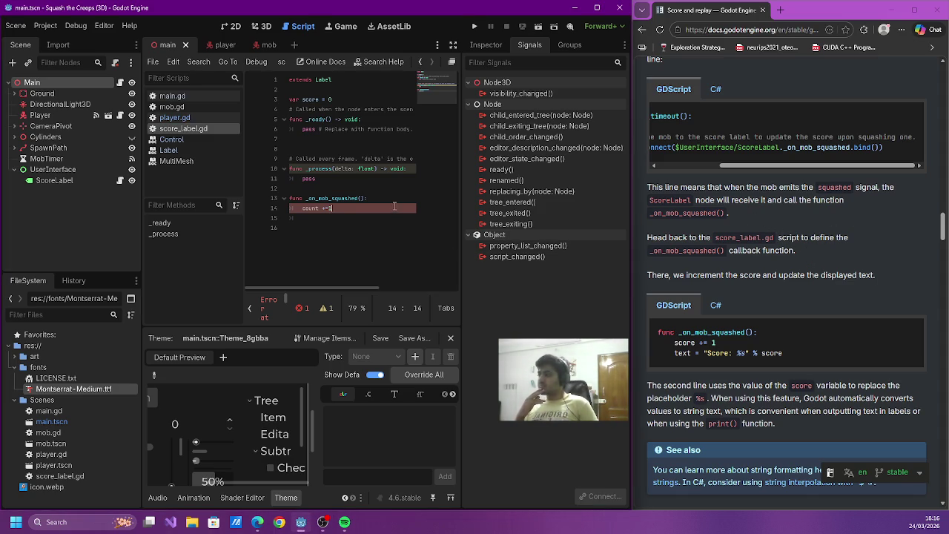
pyautogui.press('Return')
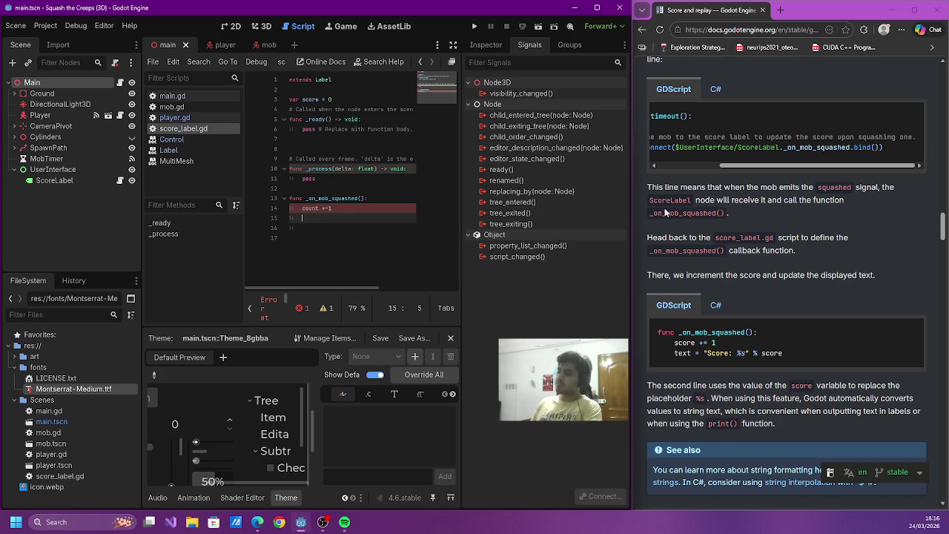
pyautogui.write('text')
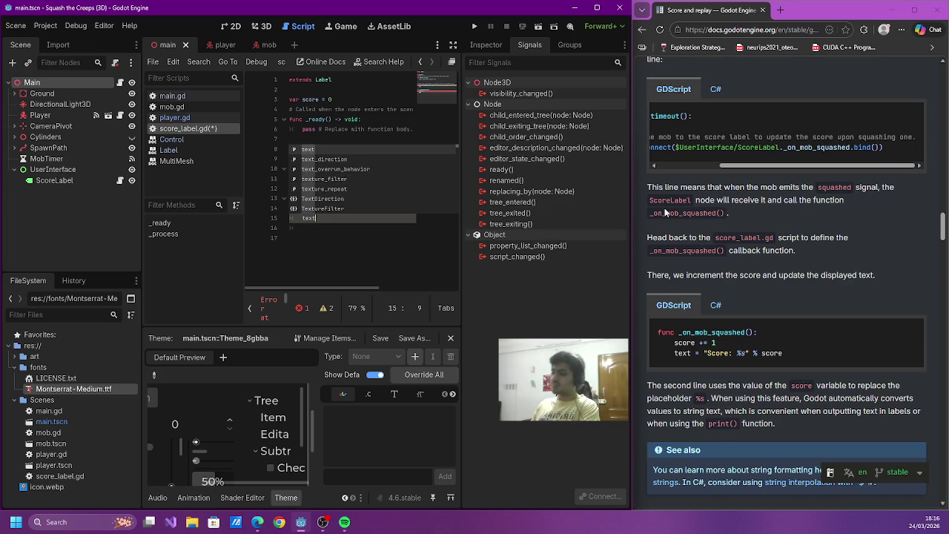
pyautogui.write(' = "Score:')
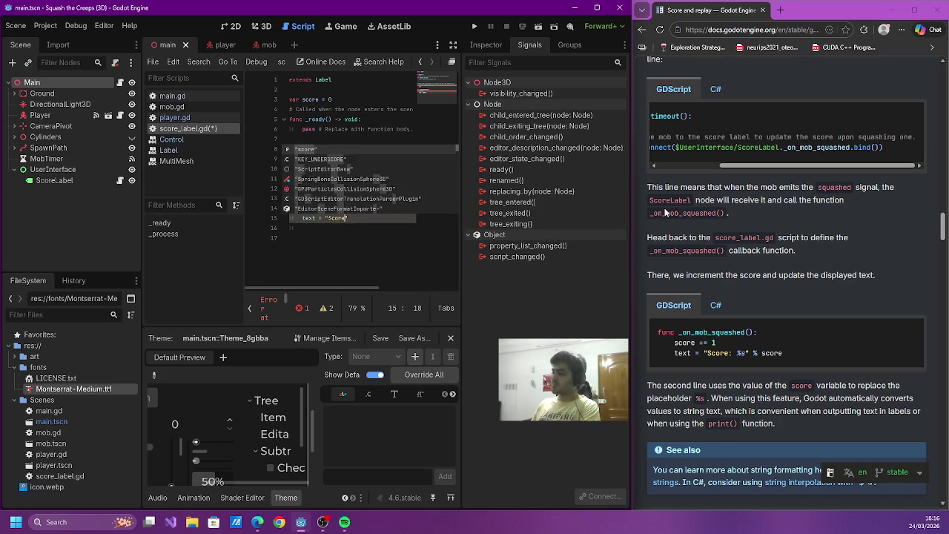
pyautogui.write(' %s"')
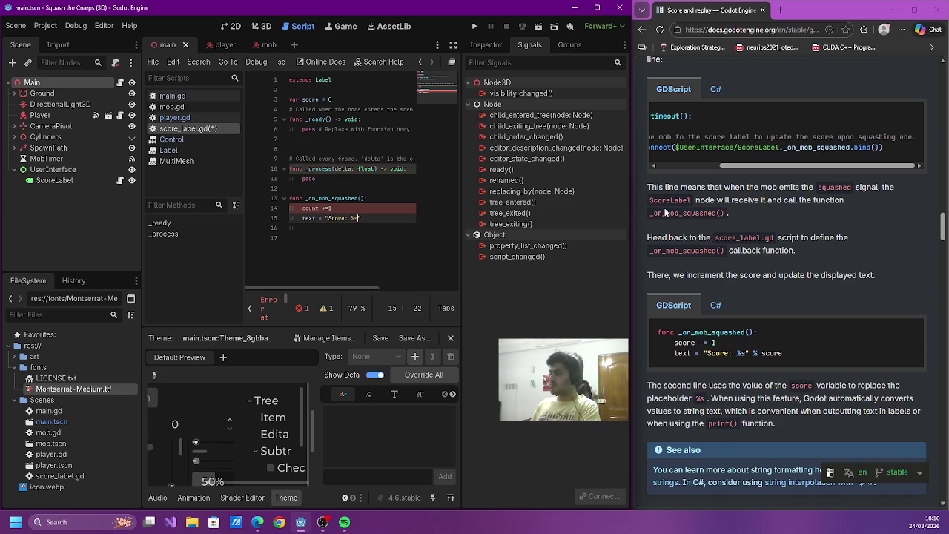
pyautogui.write(' % Score')
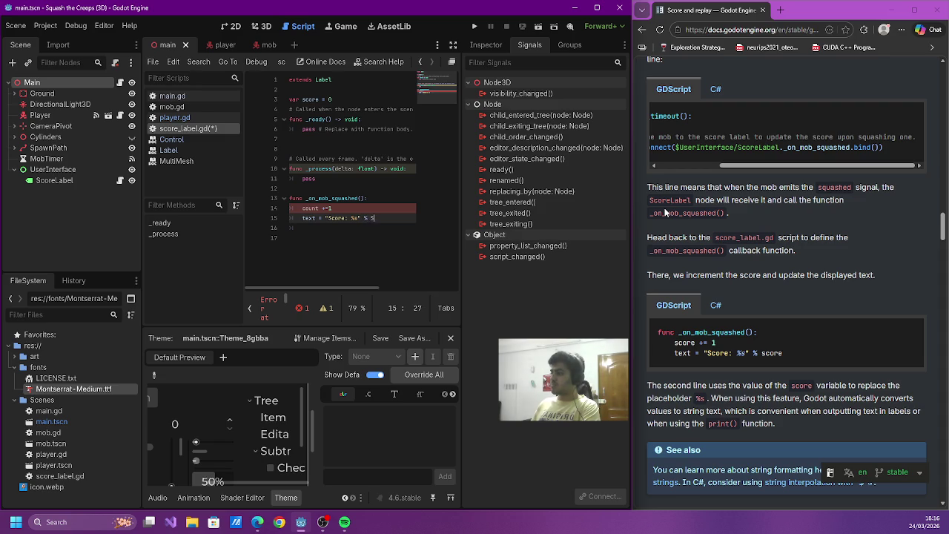
pyautogui.press('BackSpace')
pyautogui.press('BackSpace')
pyautogui.press('BackSpace')
pyautogui.write('score')
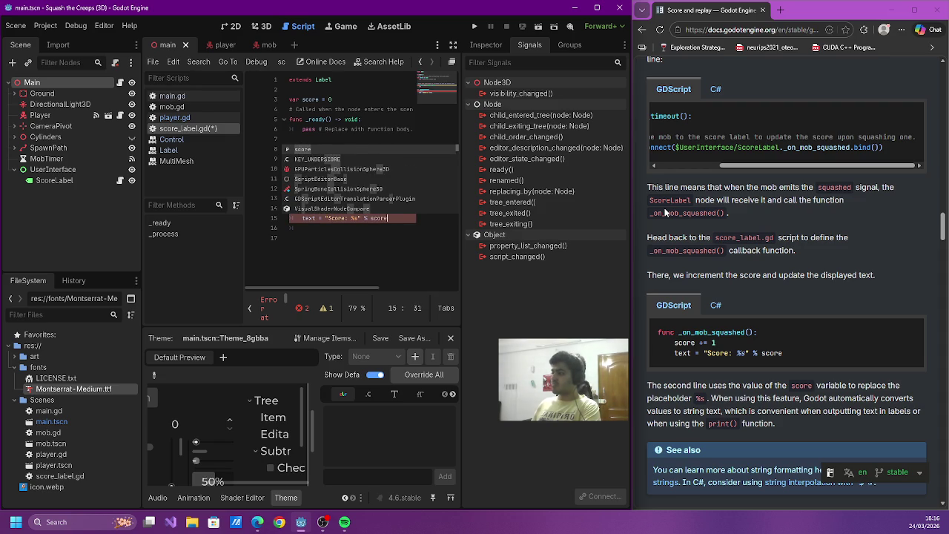
pyautogui.hotkey('ctrl', 's')
pyautogui.press('Escape')
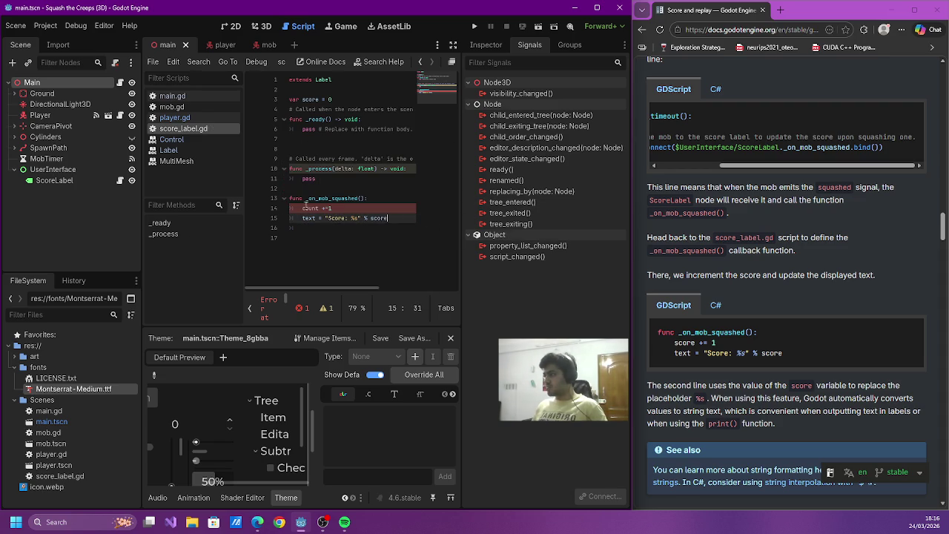
# - Replace count with score on line 14 of _on_mob_squashed
pyautogui.doubleClick(312, 100)
pyautogui.hotkey('ctrl', 'c')
pyautogui.doubleClick(309, 209)
pyautogui.hotkey('ctrl', 'v')
pyautogui.click(290, 237)
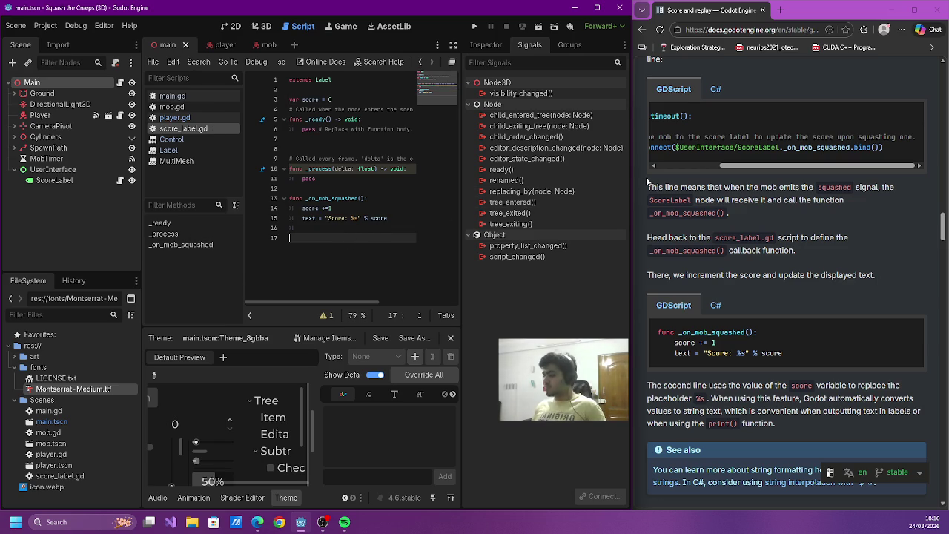
pyautogui.scroll(-4, 756, 215)
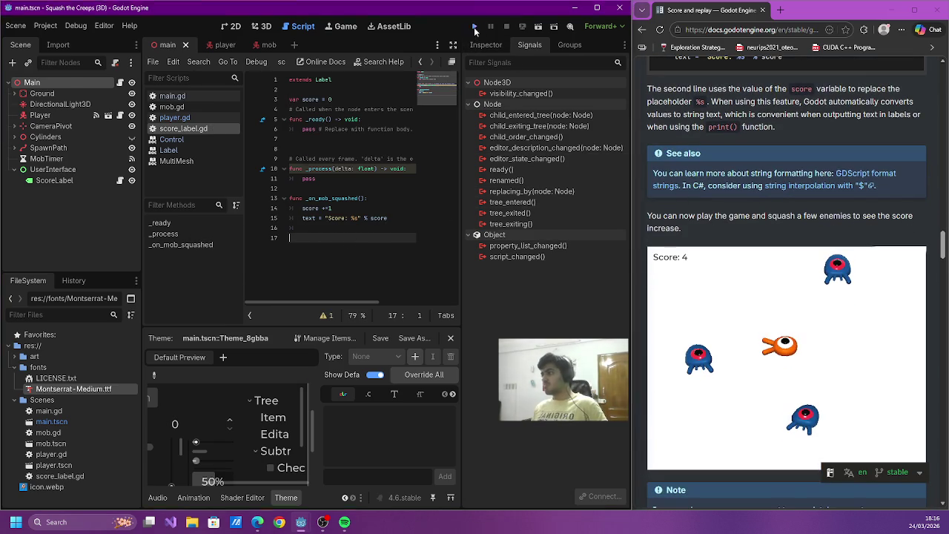
# - Run the game, steer the player to squash mobs and test the score, then stop it
pyautogui.click(475, 28)
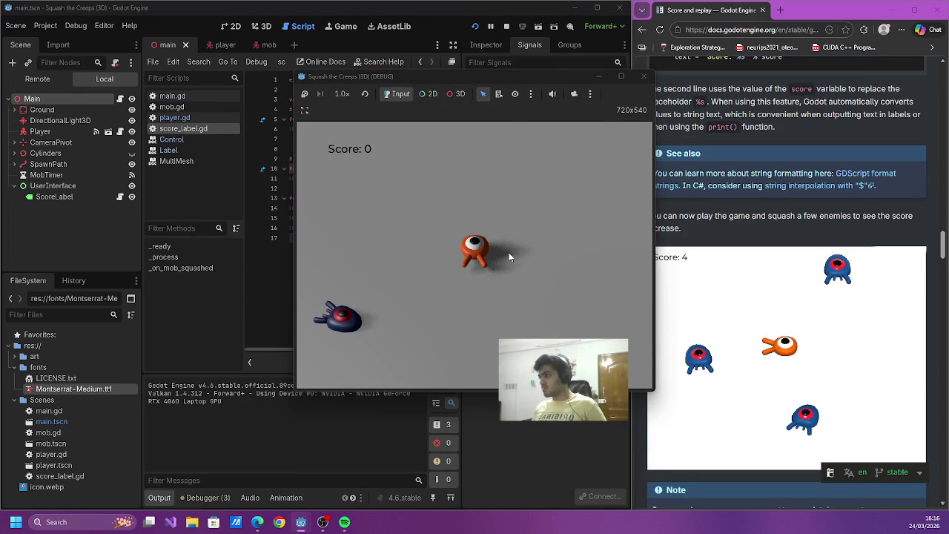
pyautogui.press('Down')
pyautogui.press('Left')
pyautogui.press('Up')
pyautogui.press('Down')
pyautogui.press('Left')
pyautogui.press('Up')
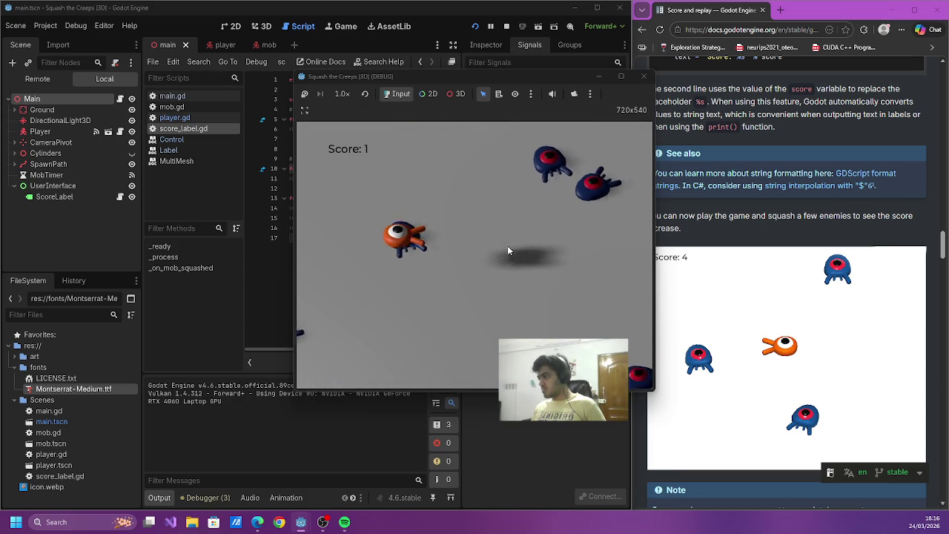
pyautogui.press('Down')
pyautogui.press('Left')
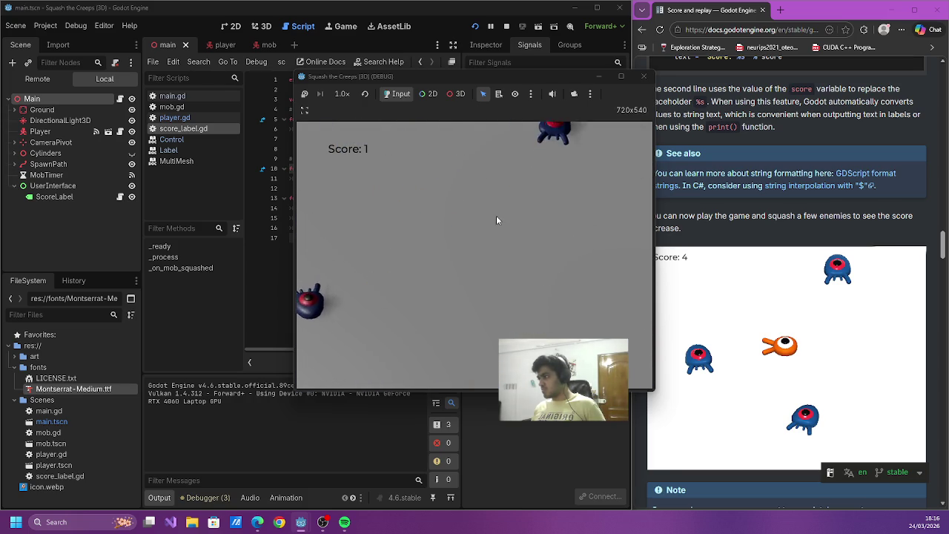
pyautogui.click(644, 76)
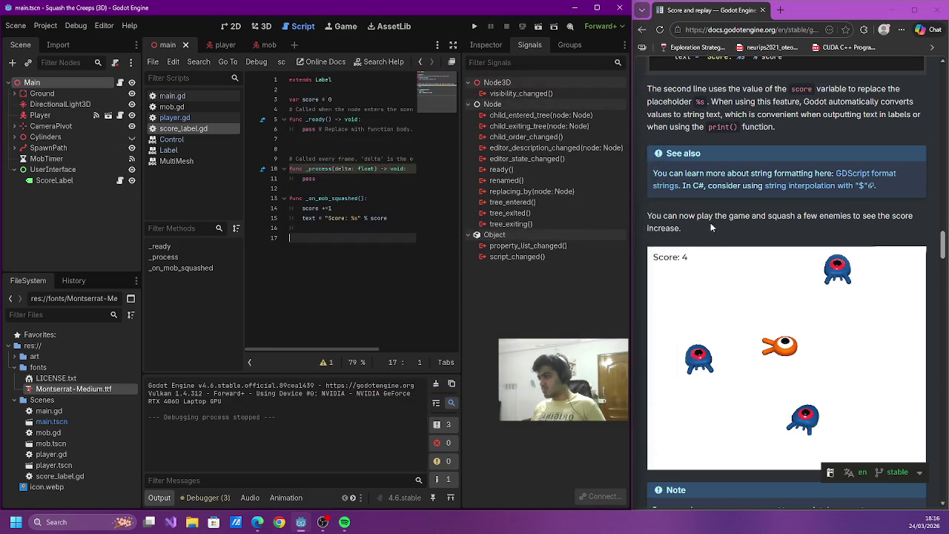
# - Reopen main.gd in the script editor and select the UserInterface node
pyautogui.scroll(-5, 703, 216)
pyautogui.moveTo(654, 163)
pyautogui.mouseDown()
pyautogui.moveTo(860, 176)
pyautogui.moveTo(782, 197)
pyautogui.moveTo(753, 191)
pyautogui.moveTo(792, 184)
pyautogui.moveTo(754, 201)
pyautogui.moveTo(746, 189)
pyautogui.moveTo(765, 226)
pyautogui.moveTo(795, 202)
pyautogui.moveTo(764, 201)
pyautogui.moveTo(905, 201)
pyautogui.moveTo(708, 232)
pyautogui.moveTo(829, 222)
pyautogui.mouseUp()
pyautogui.scroll(-1, 804, 220)
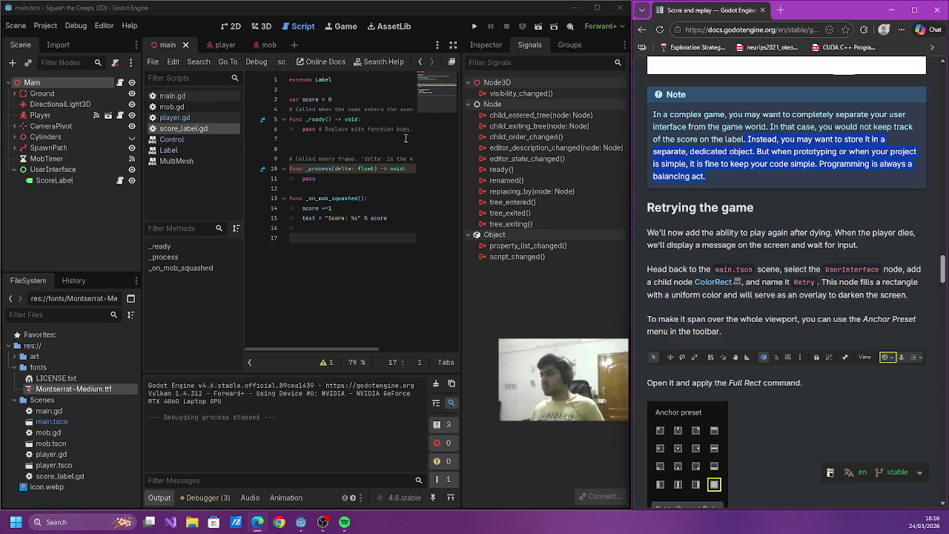
pyautogui.click(190, 95)
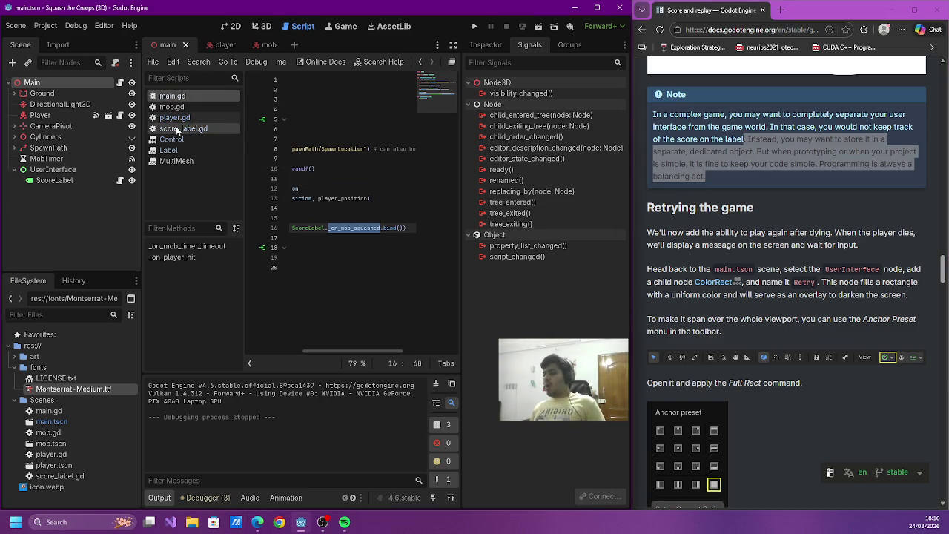
pyautogui.click(55, 169)
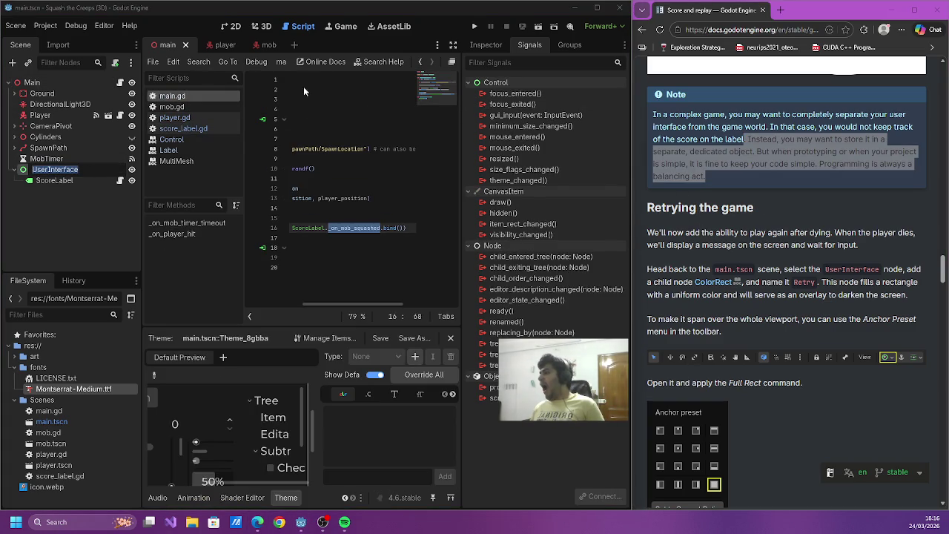
# - Switch to the 2D view and add a ColorRect child under UserInterface
pyautogui.click(260, 30)
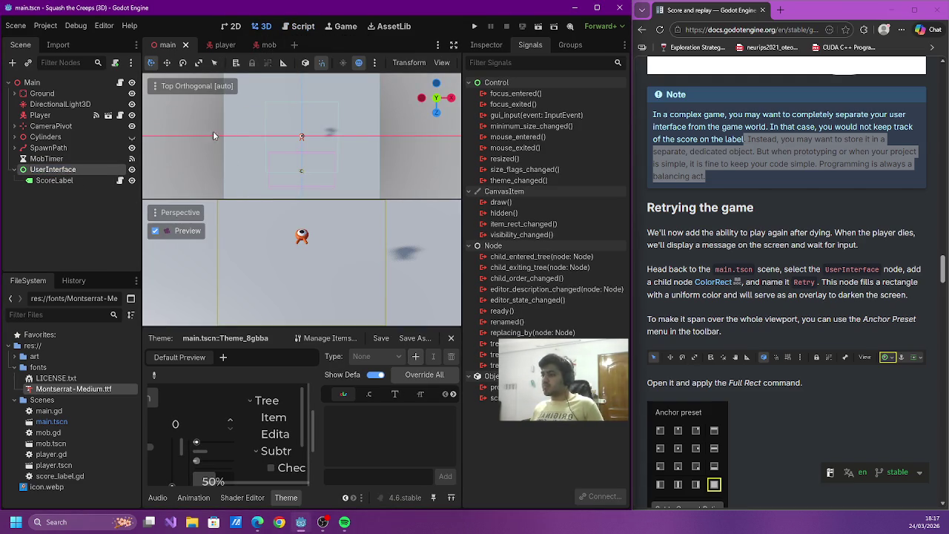
pyautogui.click(59, 180)
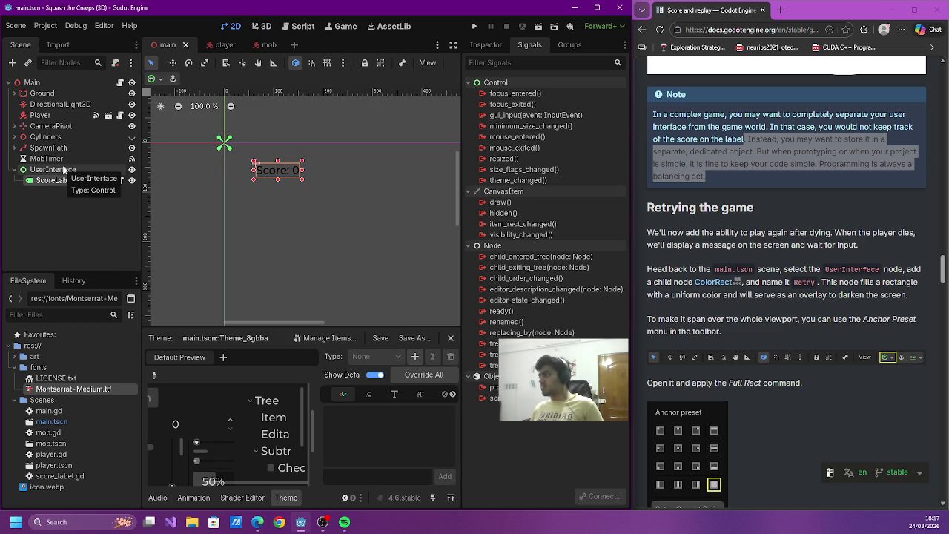
pyautogui.click(63, 169)
pyautogui.click(12, 64)
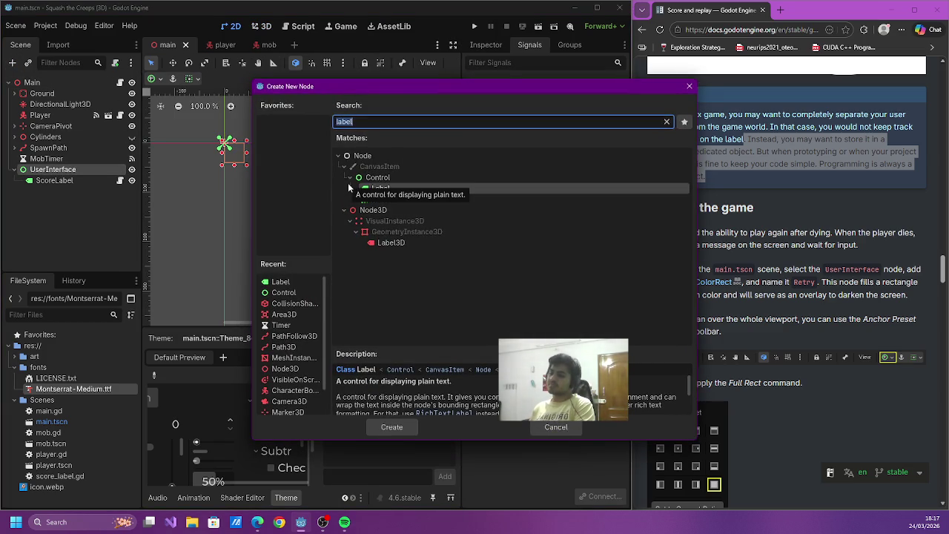
pyautogui.write('Color')
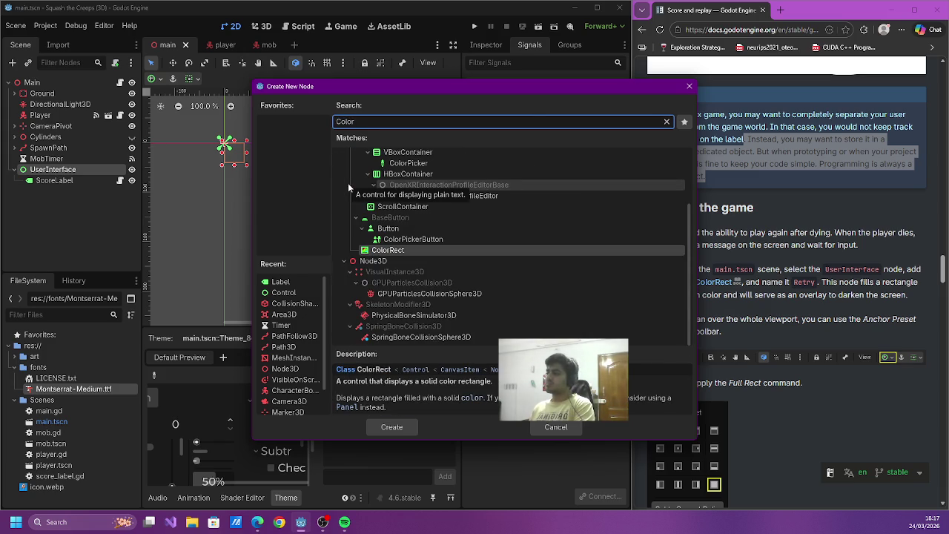
pyautogui.press('Return')
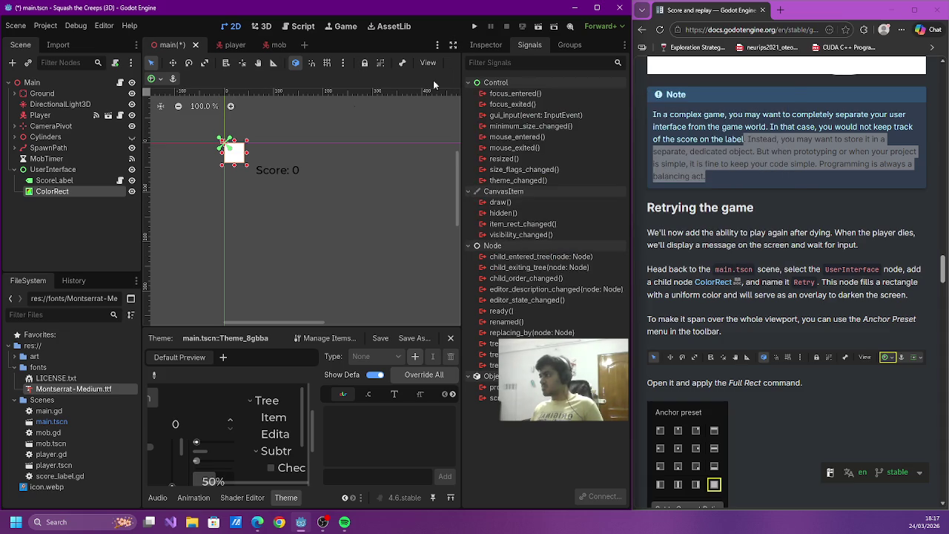
pyautogui.click(157, 78)
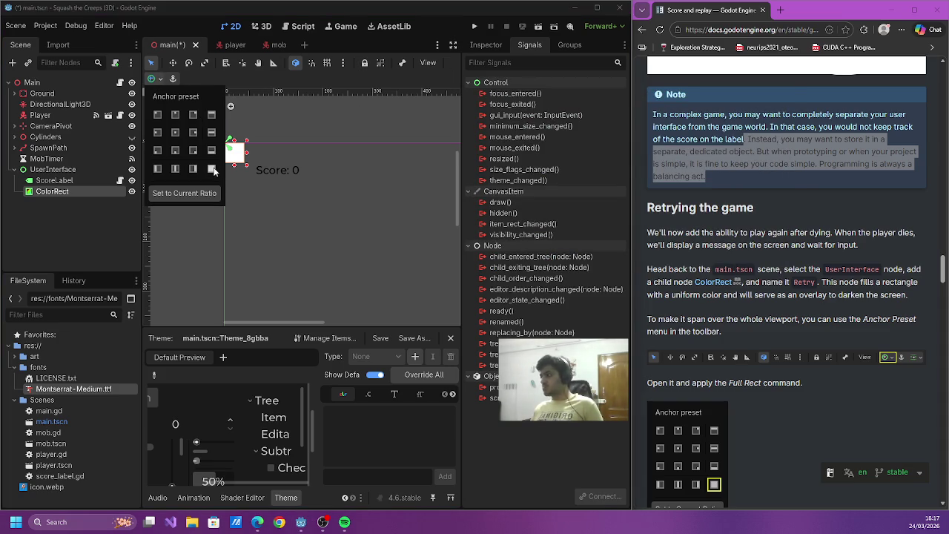
# - Apply the Full Rect anchor preset to the ColorRect and save the main scene
pyautogui.click(193, 115)
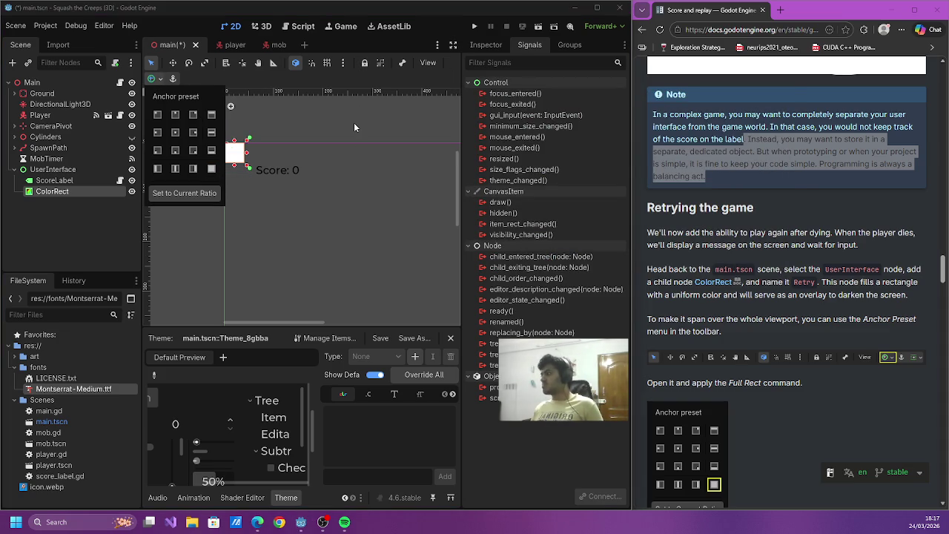
pyautogui.click(211, 168)
pyautogui.scroll(-3, 712, 299)
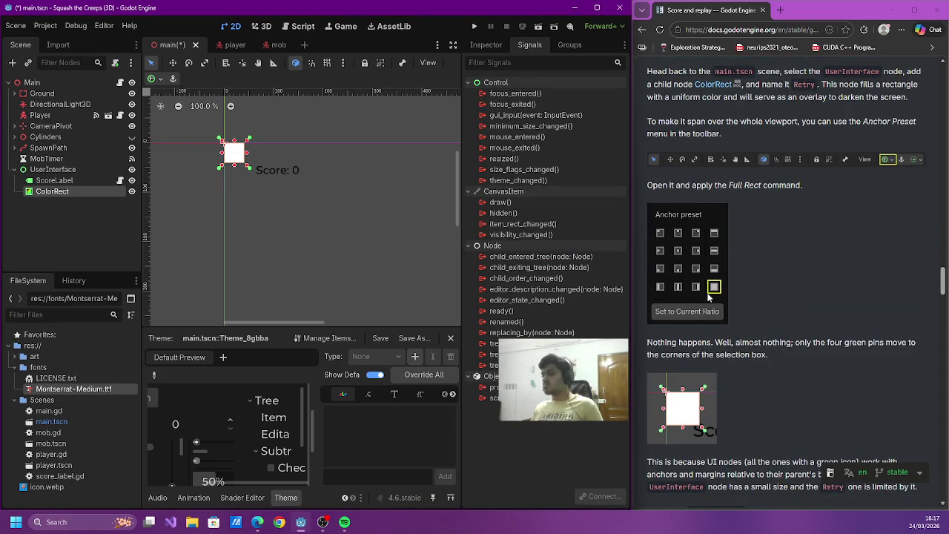
pyautogui.scroll(-3, 710, 297)
pyautogui.hotkey('ctrl', 's')
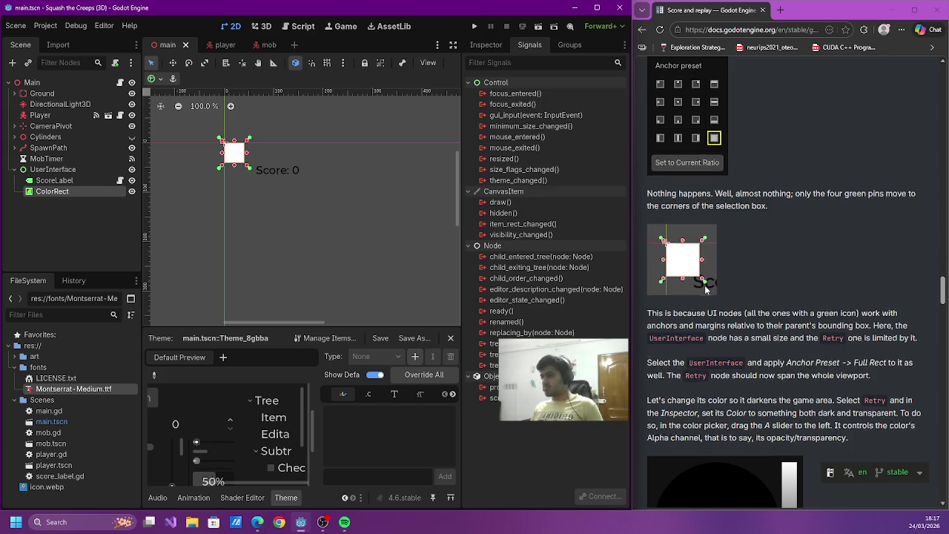
pyautogui.scroll(-2, 707, 287)
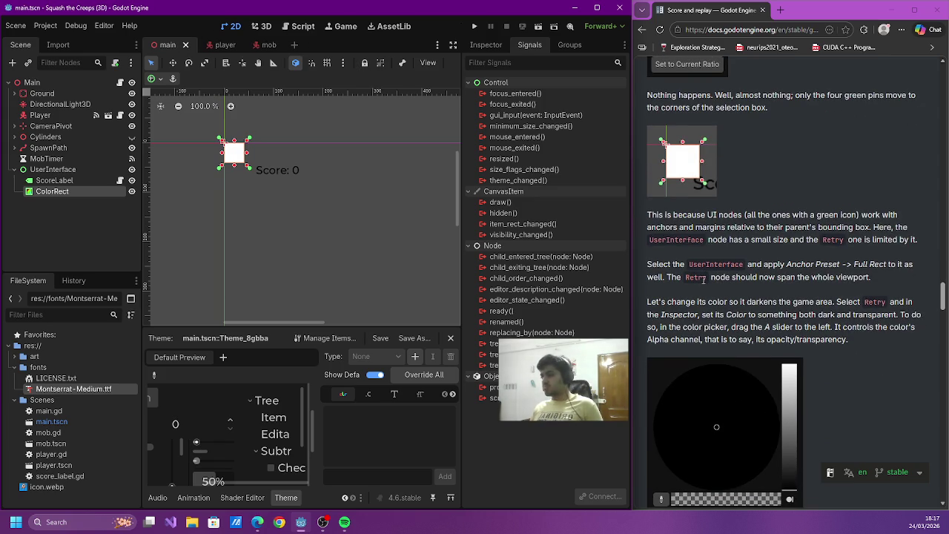
pyautogui.moveTo(674, 214)
pyautogui.mouseDown()
pyautogui.moveTo(813, 214)
pyautogui.moveTo(763, 215)
pyautogui.moveTo(736, 228)
pyautogui.moveTo(874, 216)
pyautogui.moveTo(703, 239)
pyautogui.moveTo(710, 235)
pyautogui.moveTo(749, 239)
pyautogui.moveTo(693, 265)
pyautogui.moveTo(752, 268)
pyautogui.mouseUp()
pyautogui.click(752, 268)
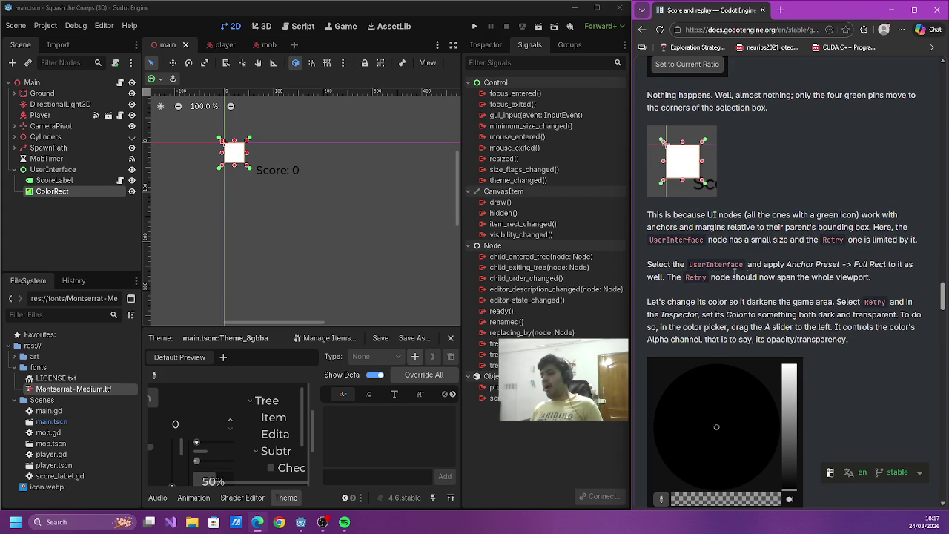
pyautogui.click(73, 172)
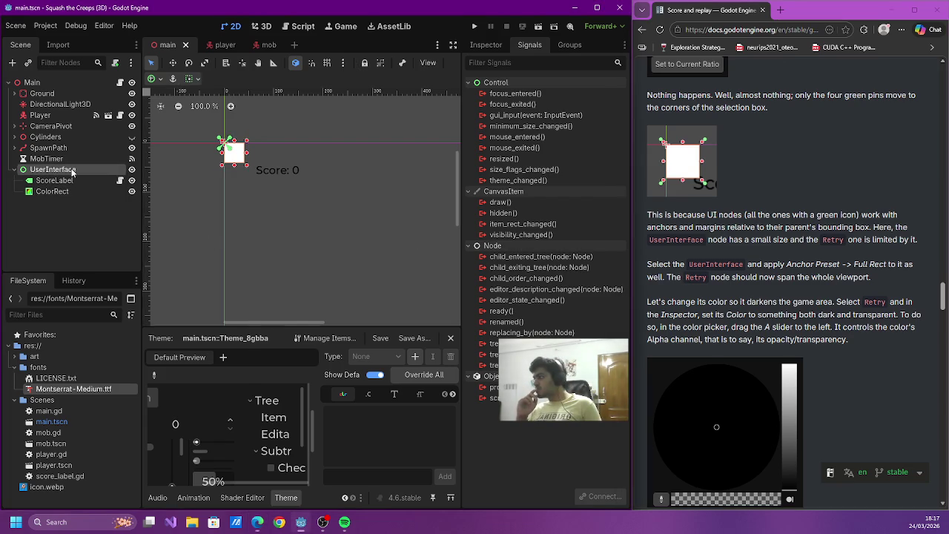
# - Select UserInterface and show its properties in the Inspector
pyautogui.rightClick(73, 172)
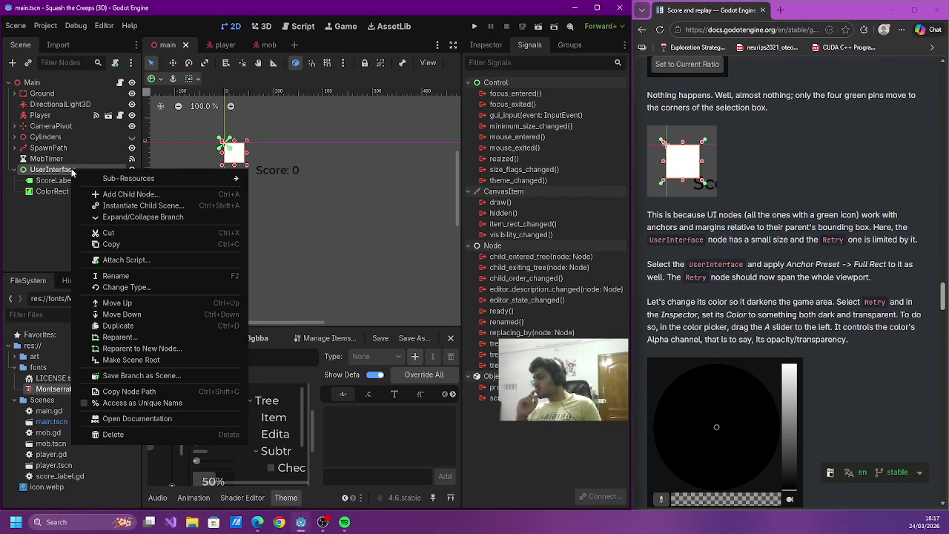
pyautogui.click(73, 172)
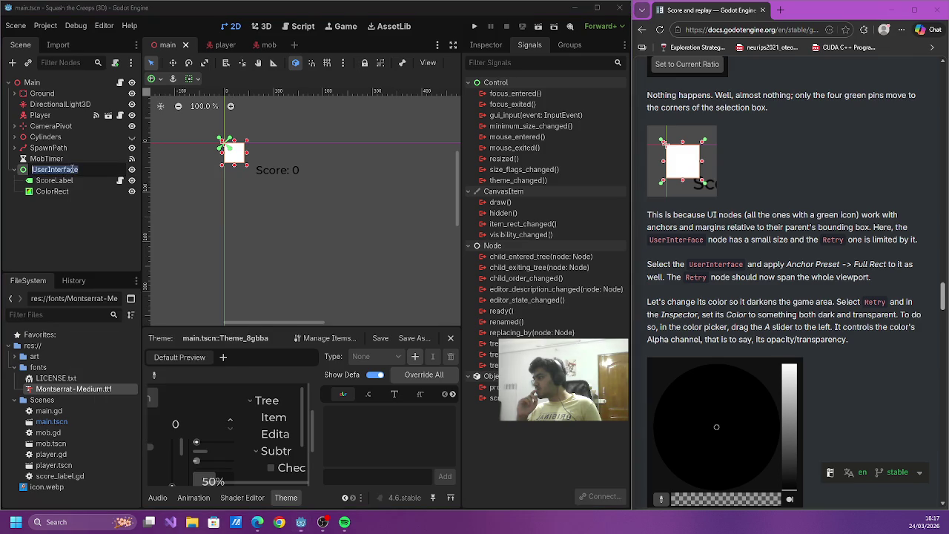
pyautogui.click(484, 46)
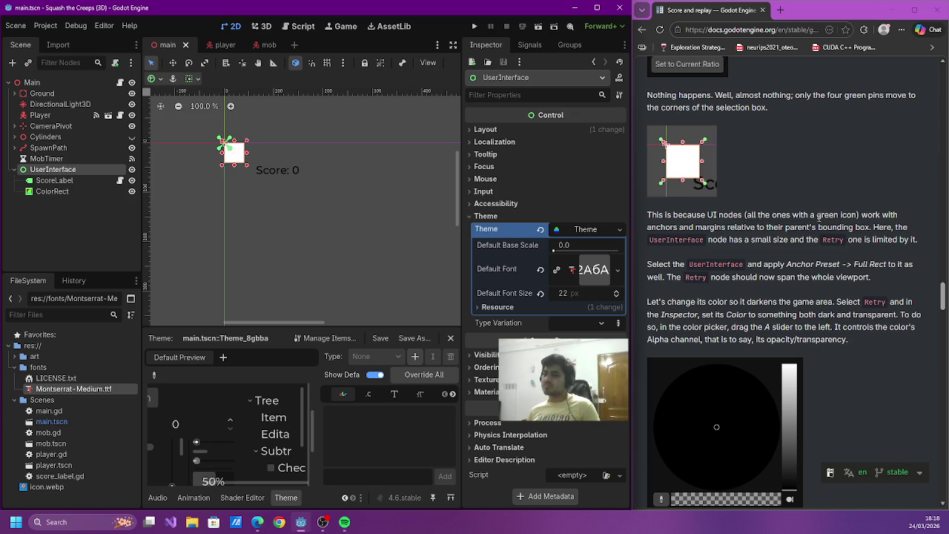
pyautogui.scroll(5, 782, 300)
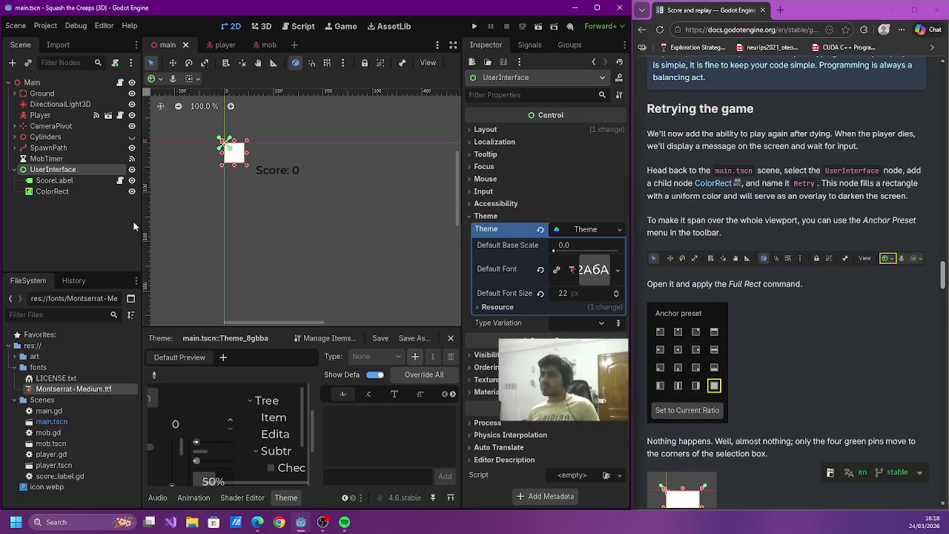
# - Rename the ColorRect under UserInterface to Retry
pyautogui.doubleClick(53, 190)
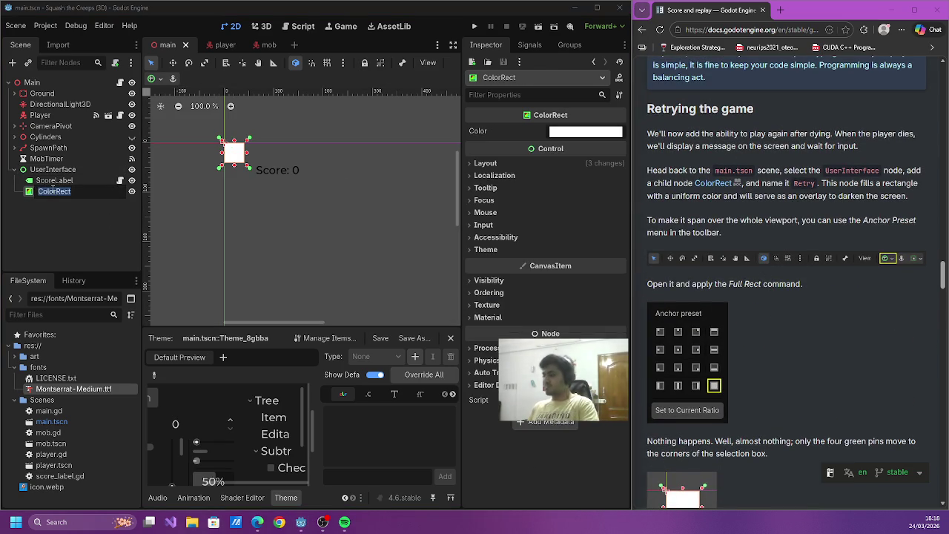
pyautogui.write('Retr')
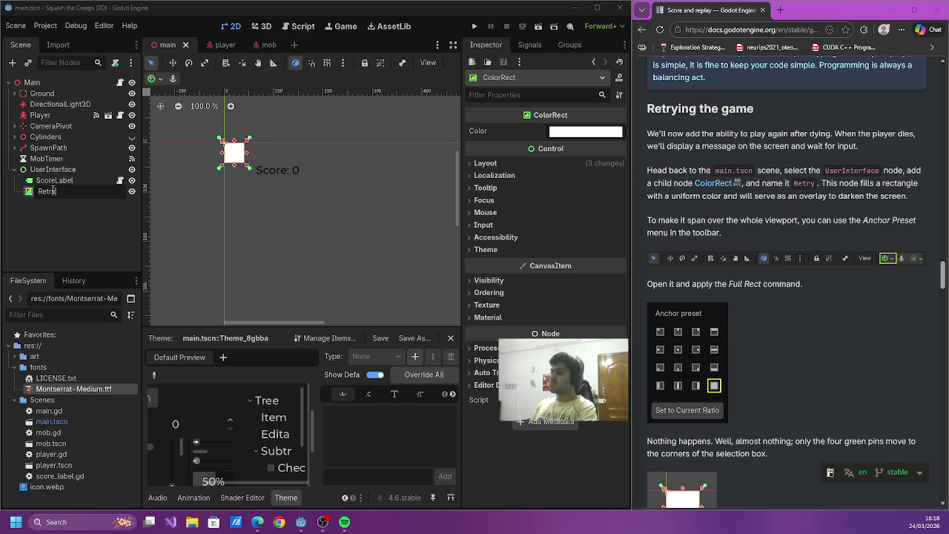
pyautogui.write('y')
pyautogui.press('Return')
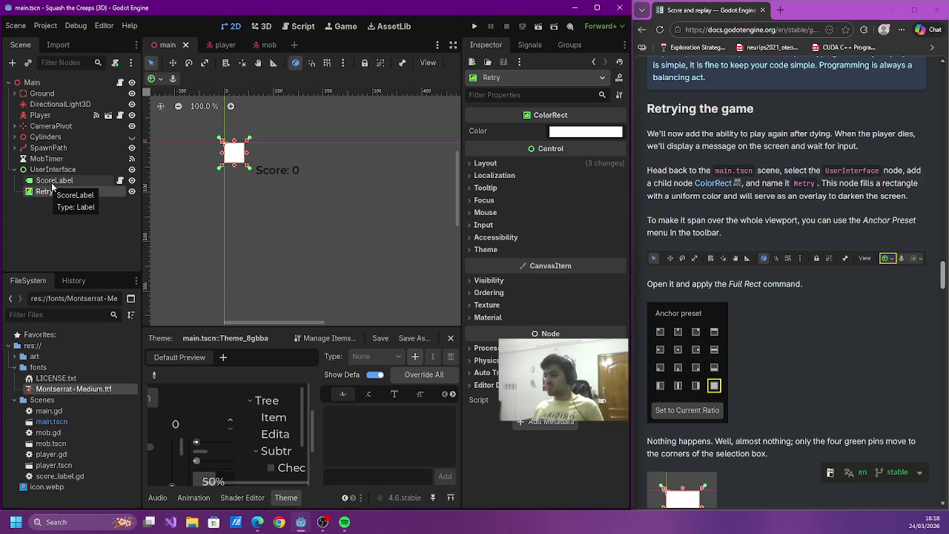
pyautogui.scroll(-3, 671, 312)
pyautogui.moveTo(657, 314)
pyautogui.mouseDown()
pyautogui.moveTo(838, 327)
pyautogui.moveTo(816, 339)
pyautogui.moveTo(754, 327)
pyautogui.moveTo(816, 327)
pyautogui.moveTo(762, 338)
pyautogui.mouseUp()
pyautogui.click(762, 337)
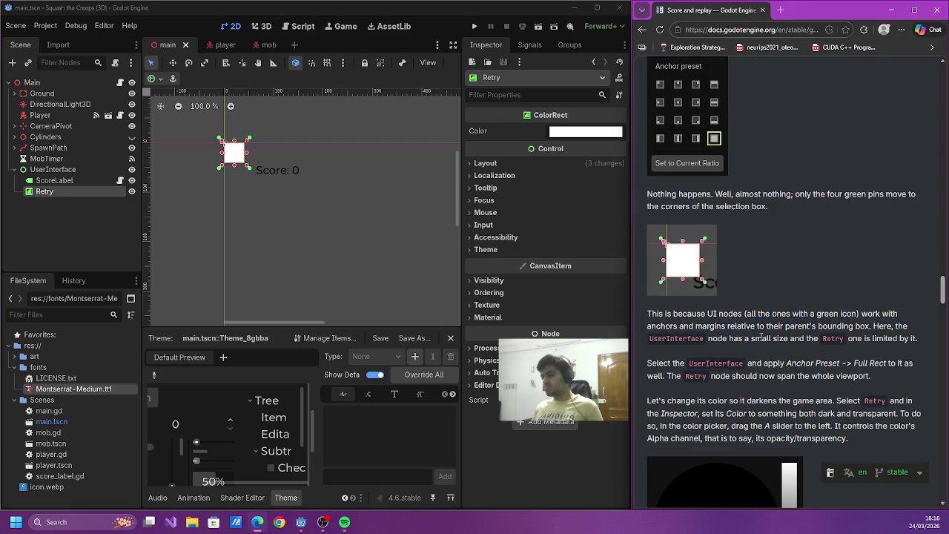
pyautogui.scroll(-1, 762, 338)
pyautogui.moveTo(664, 265); pyautogui.dragTo(784, 265)
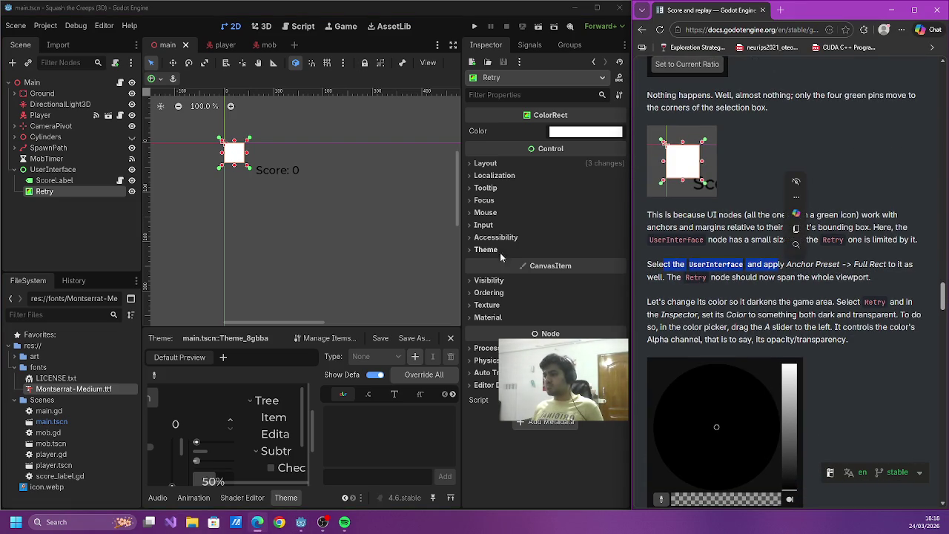
pyautogui.click(744, 267)
pyautogui.click(56, 170)
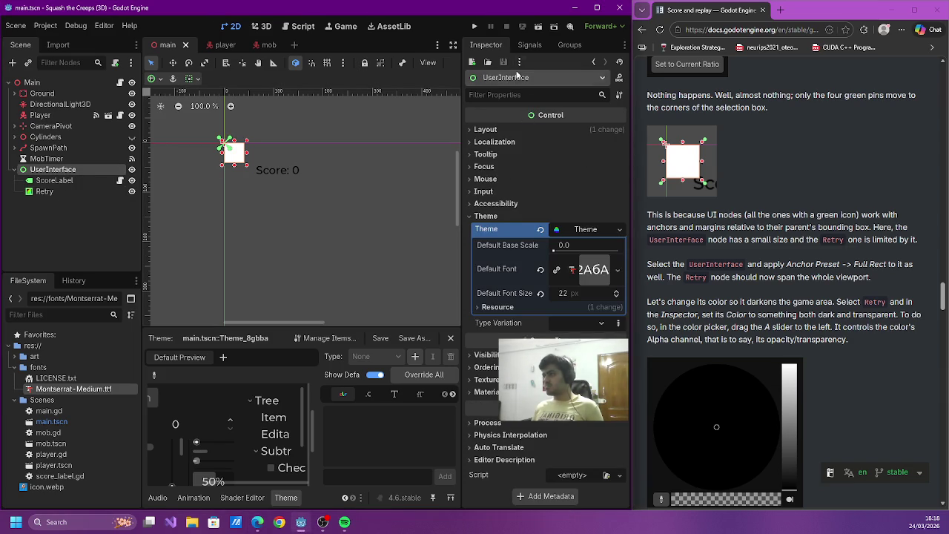
pyautogui.click(470, 218)
pyautogui.click(471, 220)
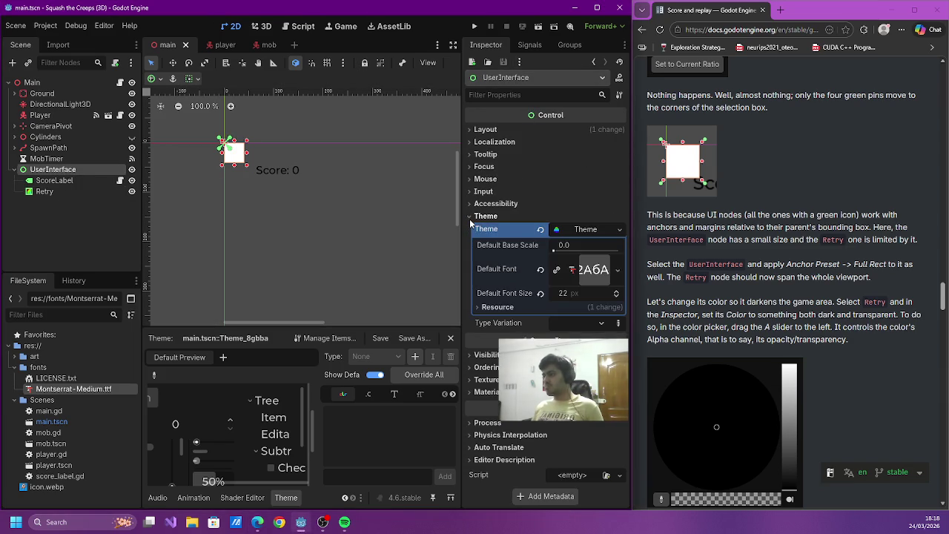
pyautogui.click(579, 232)
pyautogui.click(579, 231)
pyautogui.click(578, 231)
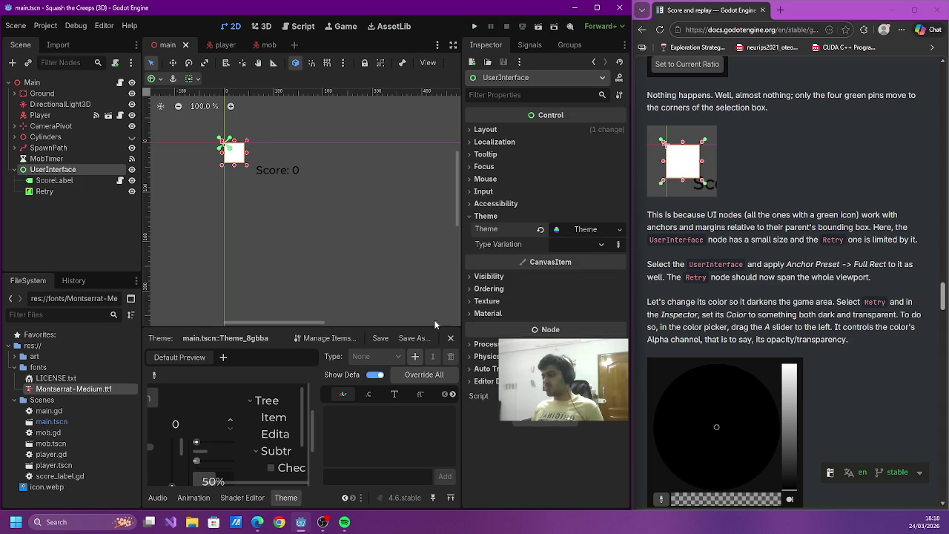
pyautogui.click(450, 338)
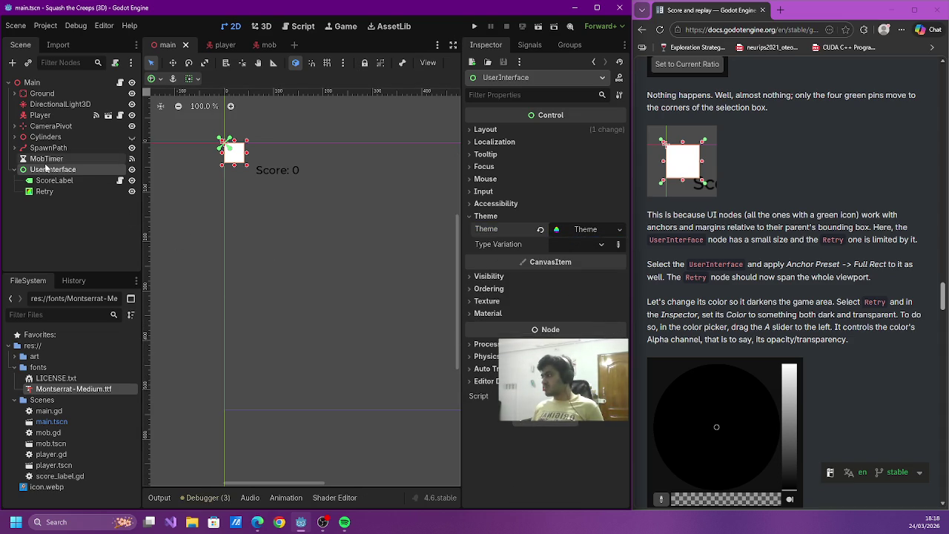
pyautogui.rightClick(46, 170)
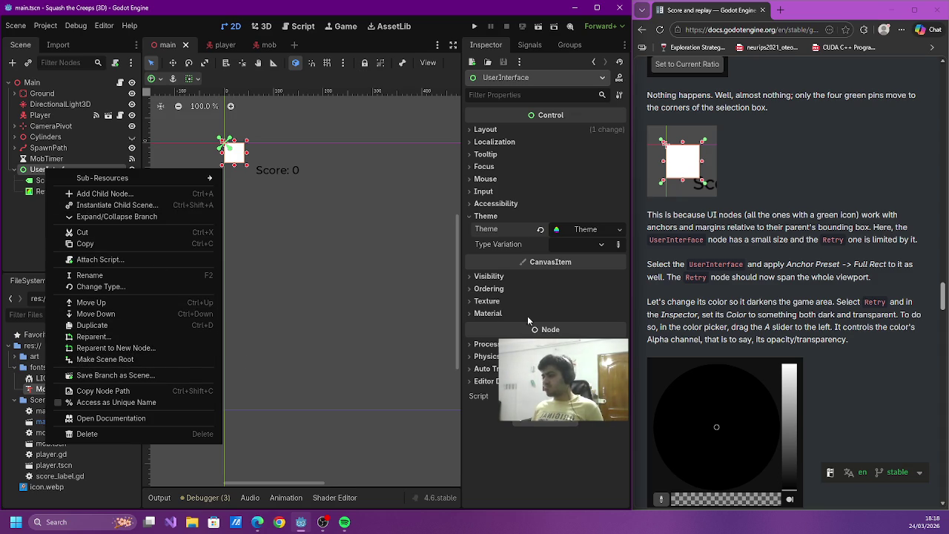
pyautogui.click(712, 314)
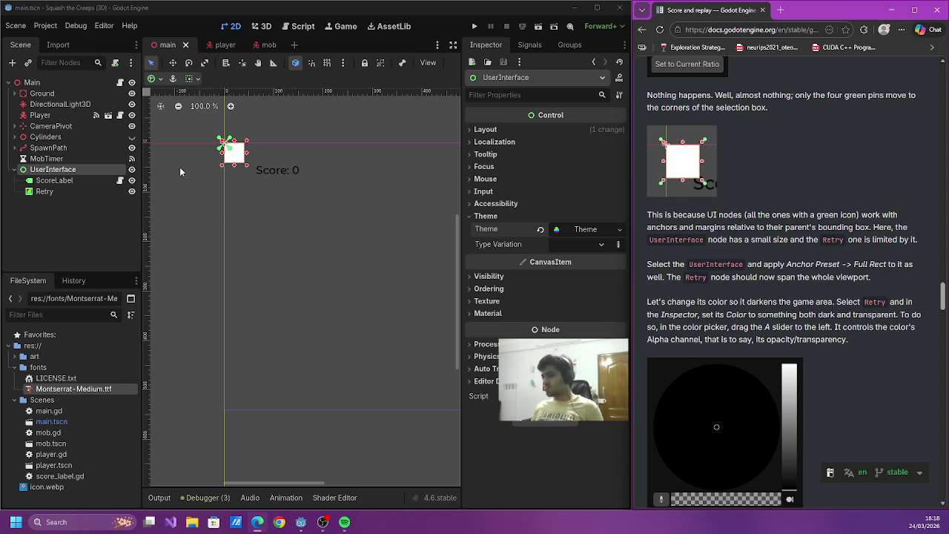
pyautogui.click(64, 170)
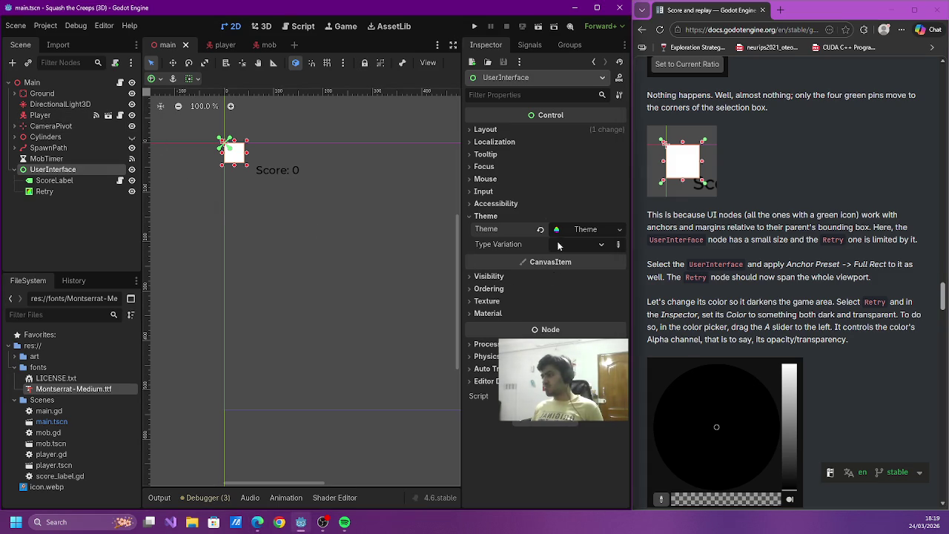
pyautogui.click(531, 45)
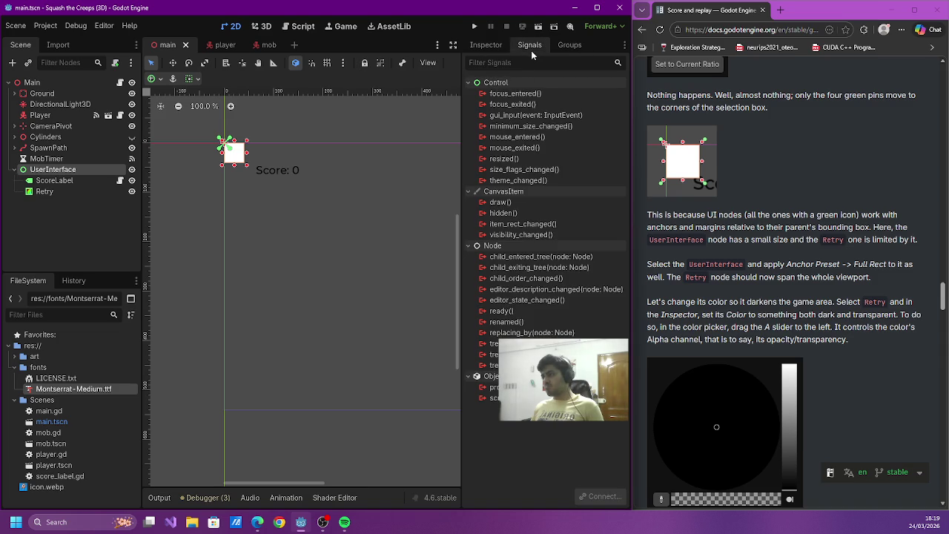
pyautogui.click(483, 44)
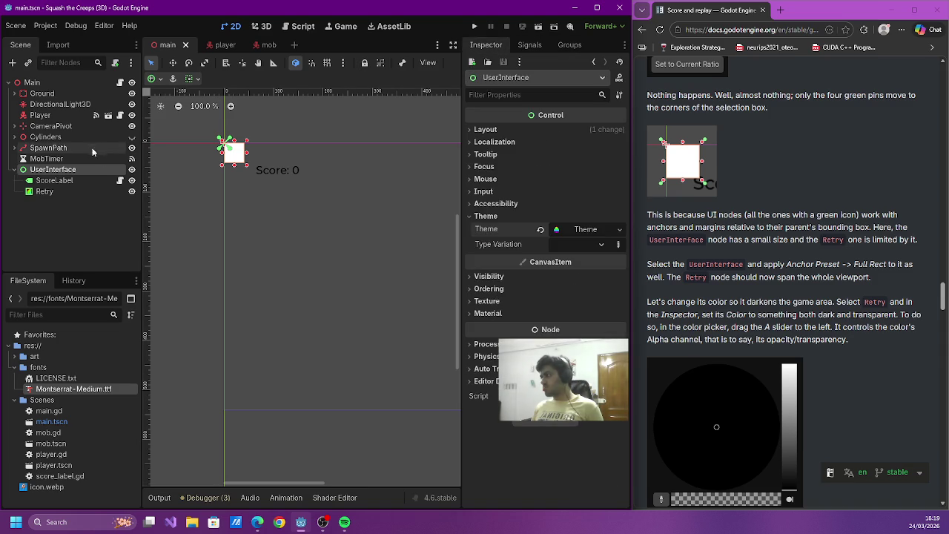
pyautogui.click(155, 79)
# - Apply the Full Rect anchor preset to UserInterface so it fills the viewport
pyautogui.click(212, 170)
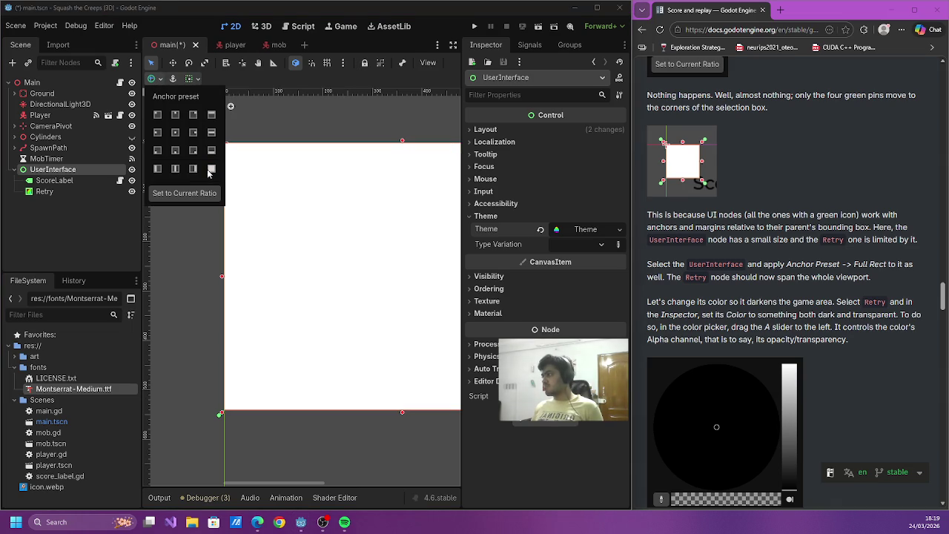
pyautogui.click(743, 325)
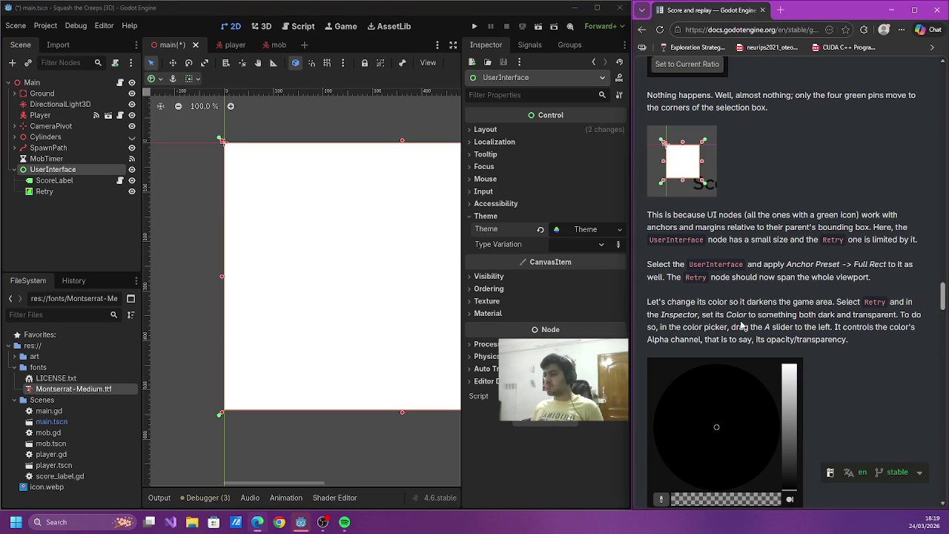
pyautogui.hotkey('ctrl', 's')
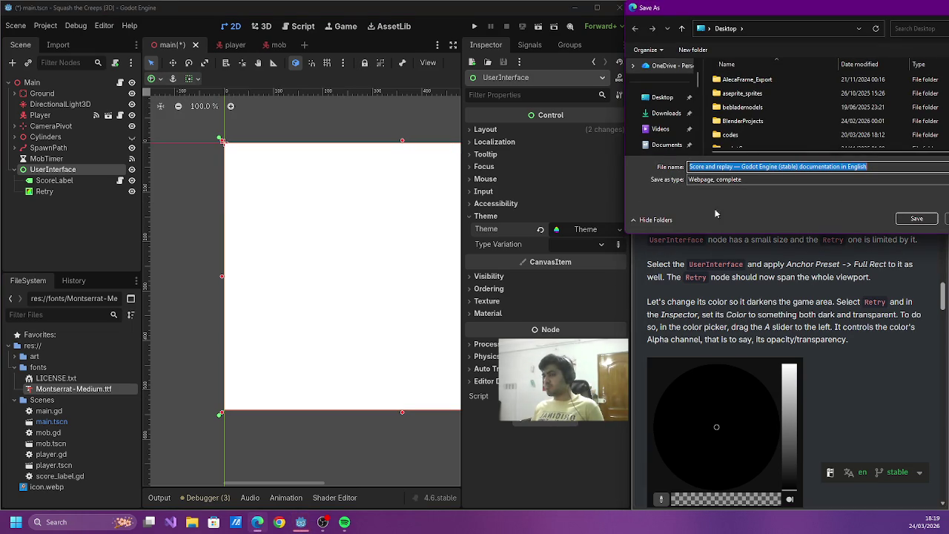
pyautogui.moveTo(723, 10); pyautogui.dragTo(590, 10)
pyautogui.click(832, 218)
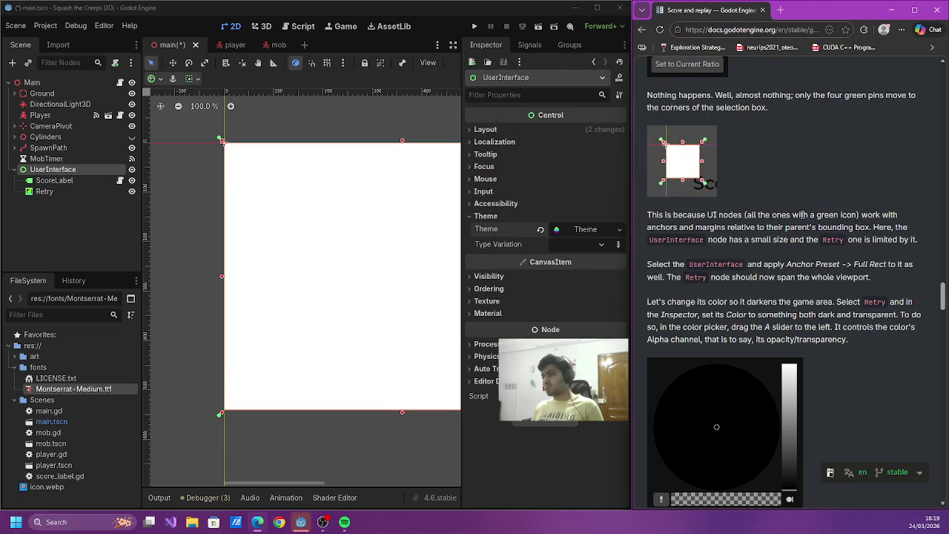
# - Save the main scene and set the Retry ColorRect's colour to black
pyautogui.click(382, 261)
pyautogui.hotkey('ctrl', 's')
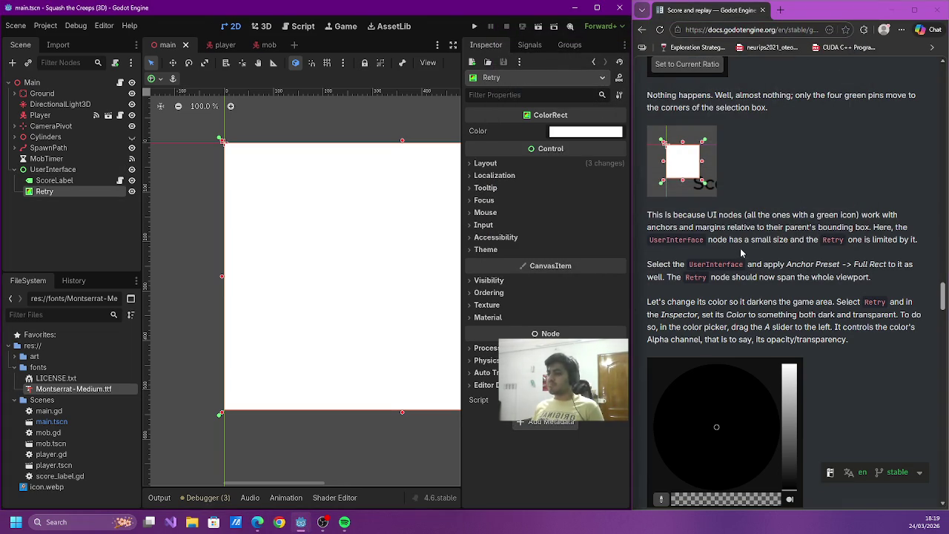
pyautogui.scroll(-1, 737, 254)
pyautogui.scroll(-3, 731, 252)
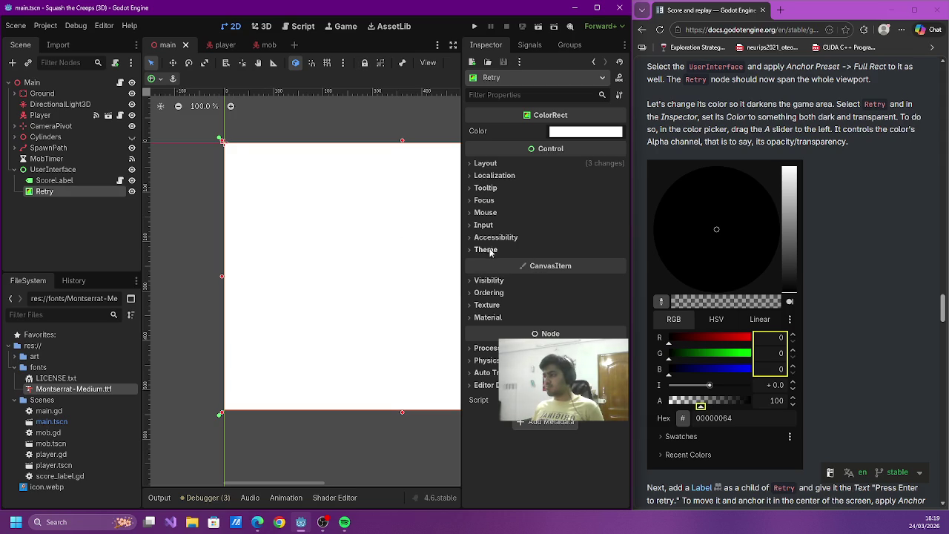
pyautogui.click(583, 134)
pyautogui.moveTo(644, 160); pyautogui.dragTo(682, 328)
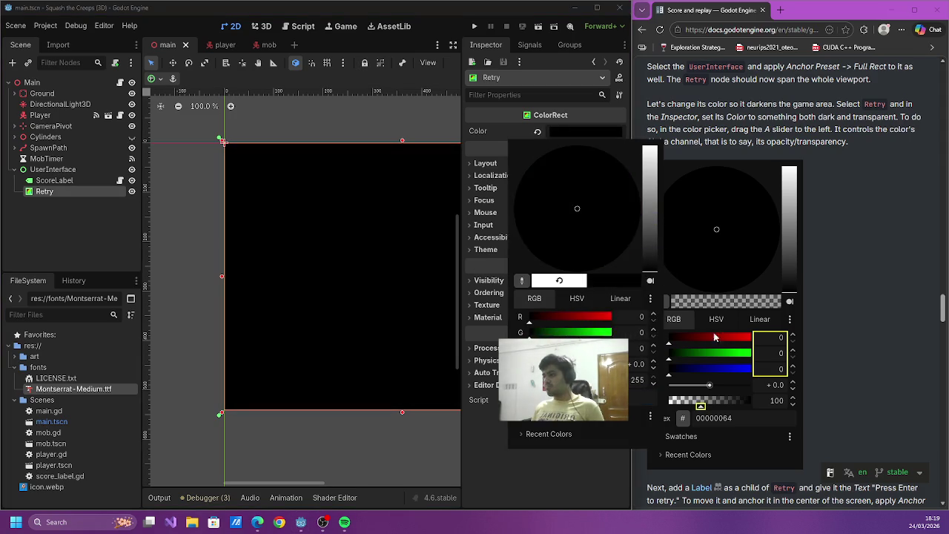
# - Close the colour picker with Retry kept black, and start adding a child node under Retry
pyautogui.click(885, 338)
pyautogui.scroll(-2, 885, 338)
pyautogui.scroll(-3, 878, 339)
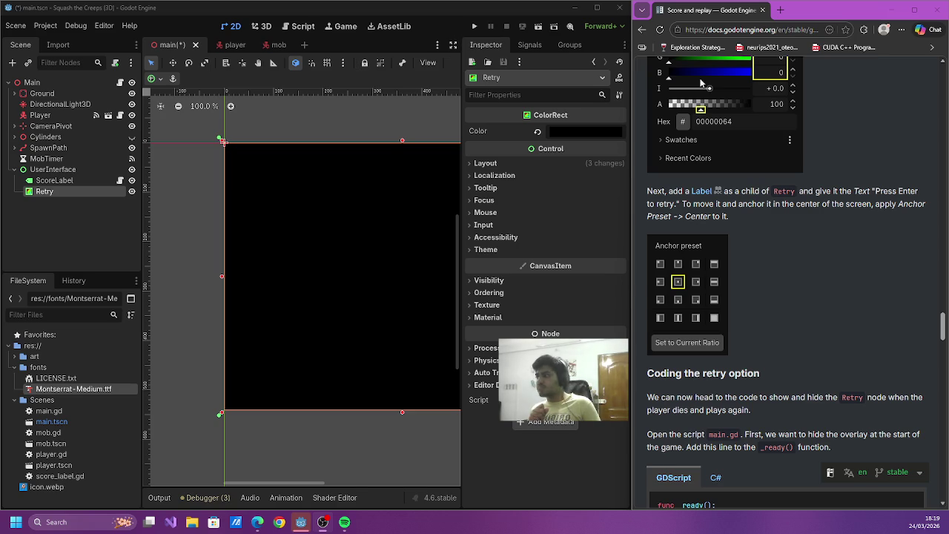
pyautogui.click(61, 192)
# - Add a Label node as a child of Retry
pyautogui.click(12, 62)
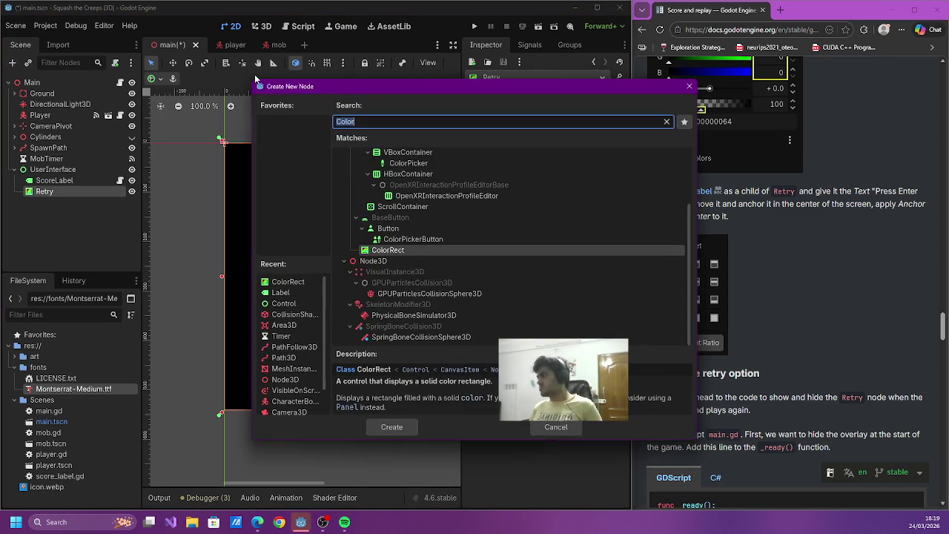
pyautogui.write('label')
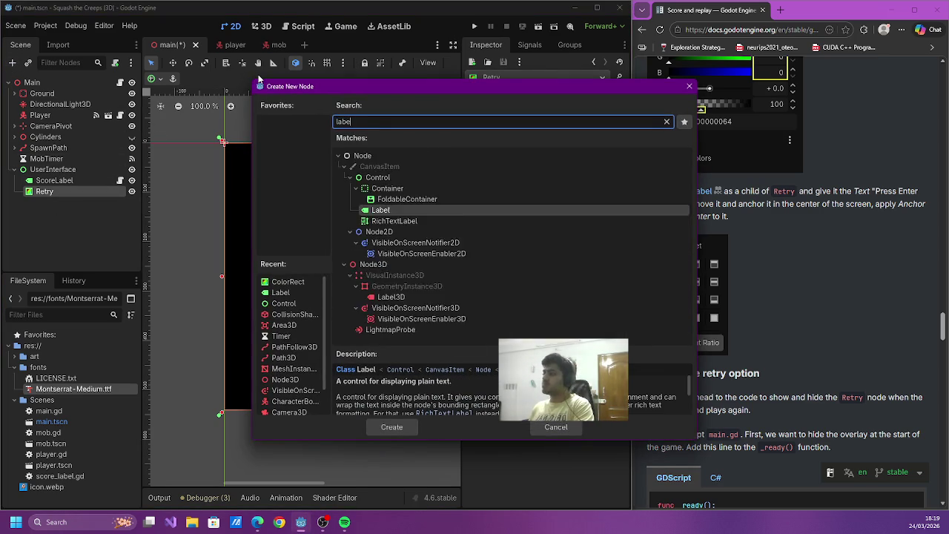
pyautogui.press('Return')
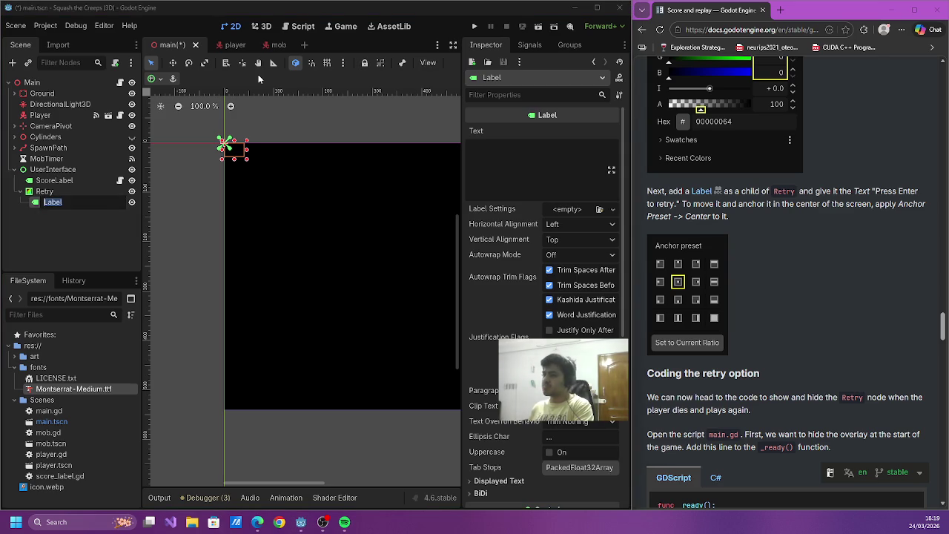
pyautogui.write('P')
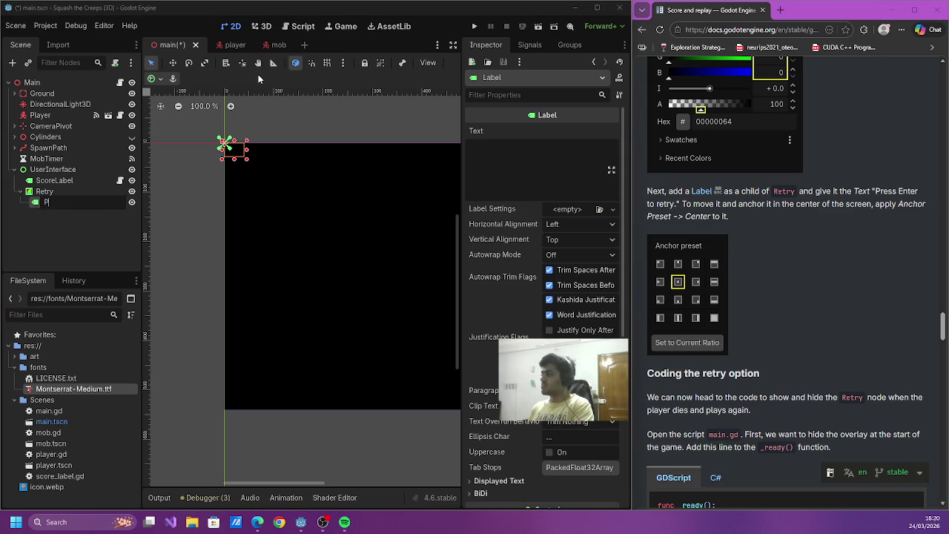
pyautogui.press('Escape')
# - Set the Label's text to "Press Enter to retry." and save the scene
pyautogui.click(546, 160)
pyautogui.write('Press Enter t')
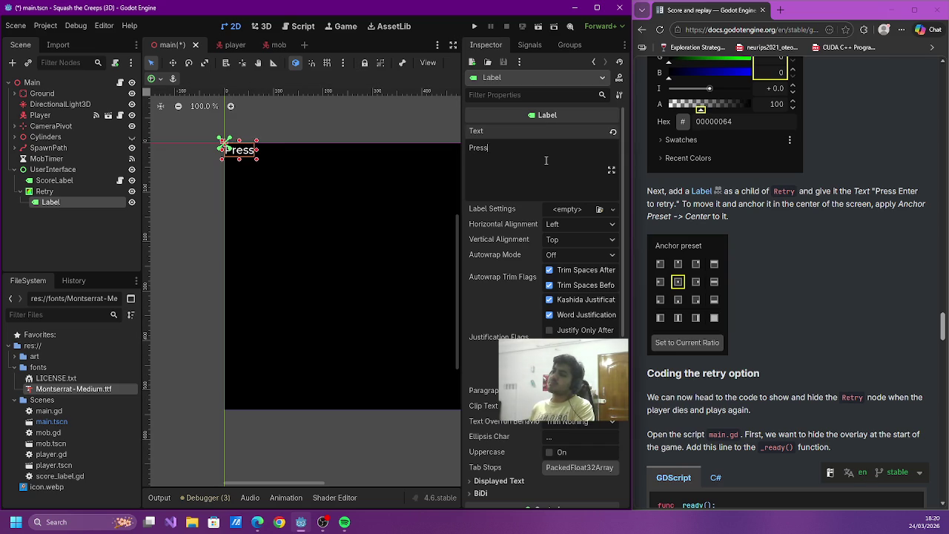
pyautogui.write('o ')
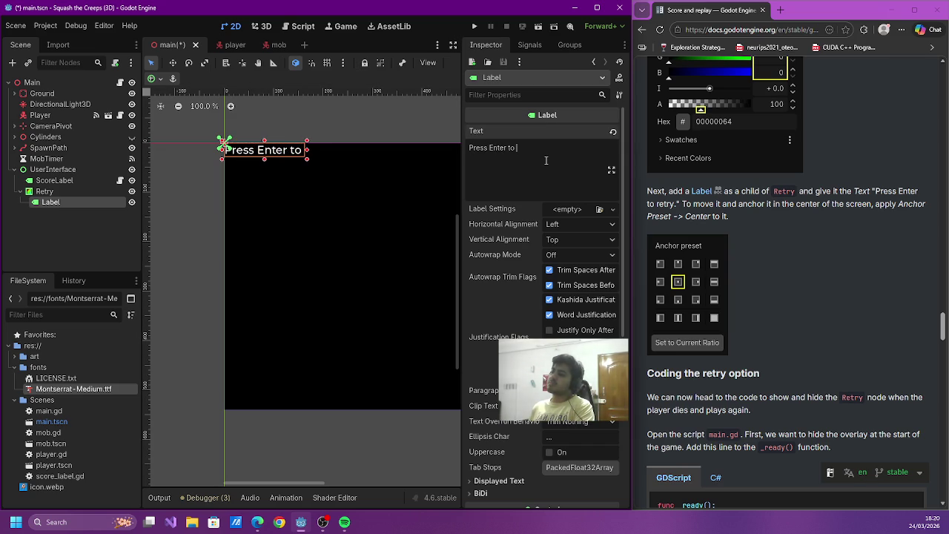
pyautogui.write('retur')
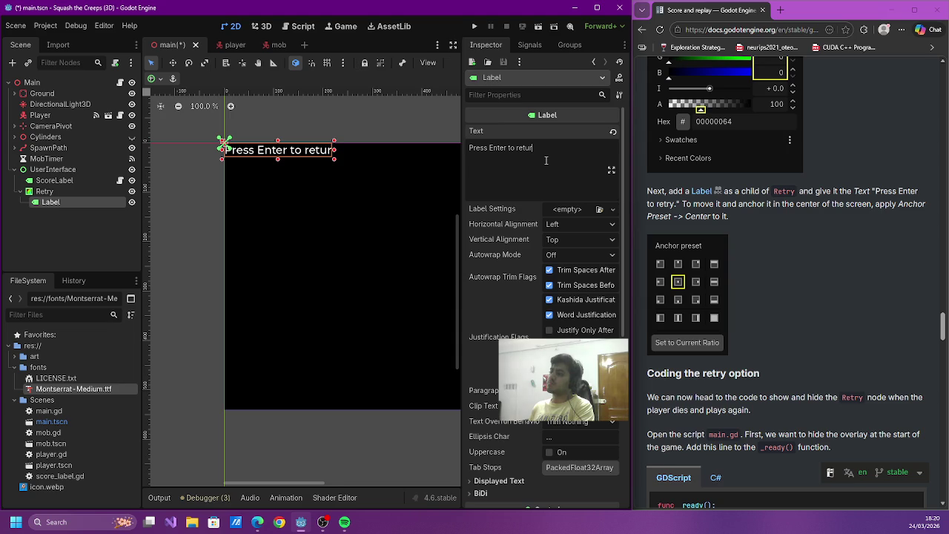
pyautogui.write('y')
pyautogui.press('BackSpace')
pyautogui.press('BackSpace')
pyautogui.press('BackSpace')
pyautogui.write('ry')
pyautogui.hotkey('ctrl', 's')
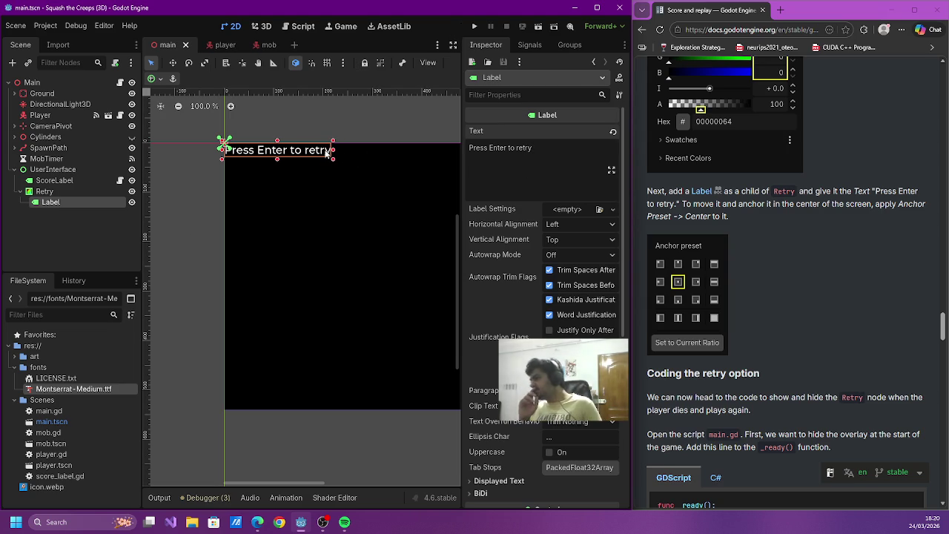
pyautogui.write('.')
pyautogui.hotkey('ctrl', 's')
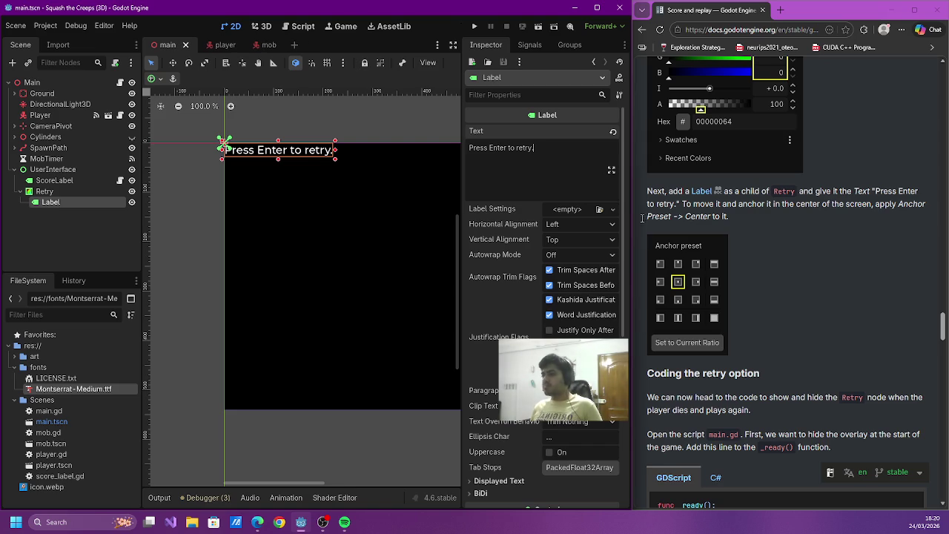
# - Centre the Label with the Center anchor preset, then select the Main node
pyautogui.click(157, 78)
pyautogui.click(173, 133)
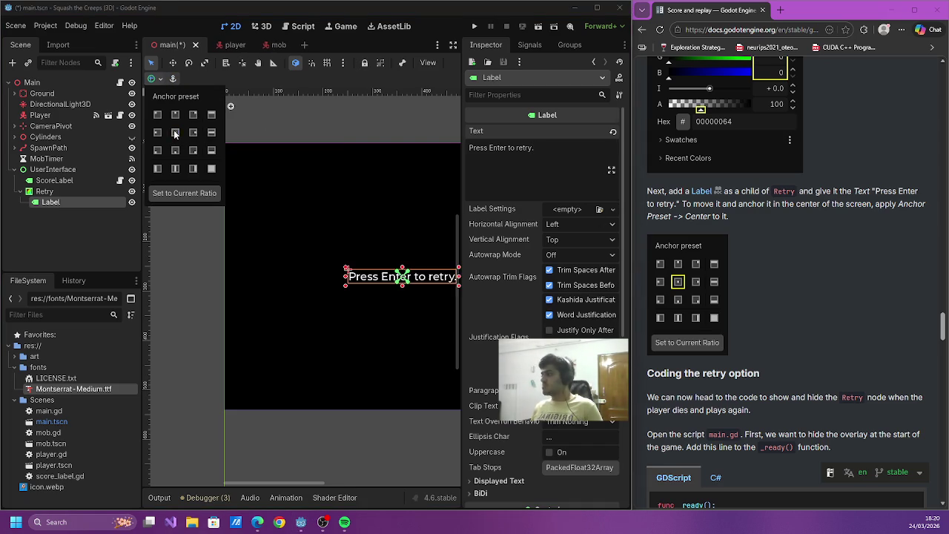
pyautogui.click(374, 204)
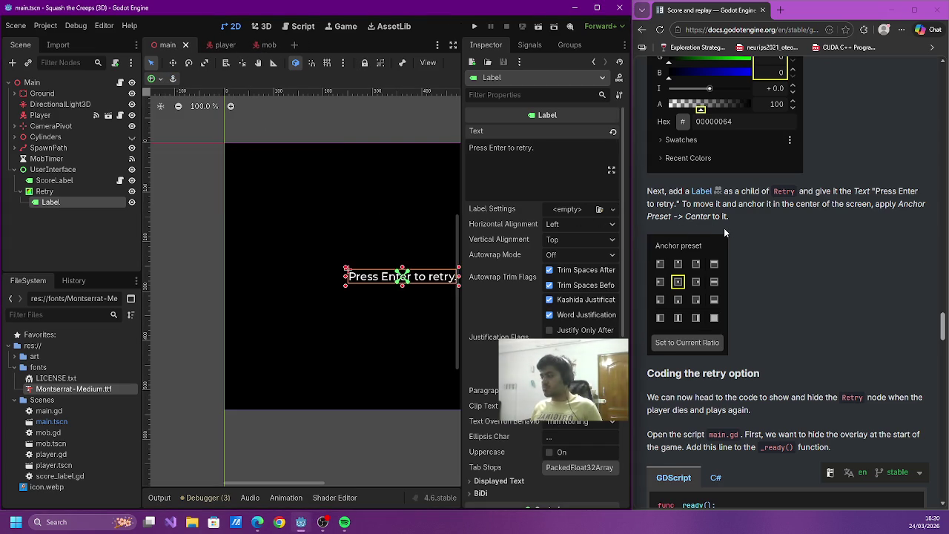
pyautogui.scroll(-3, 718, 231)
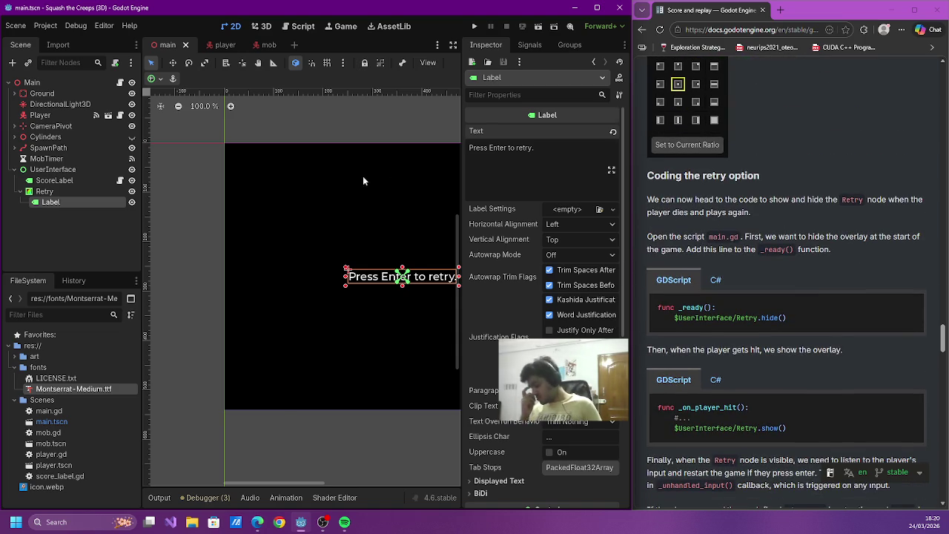
pyautogui.click(68, 83)
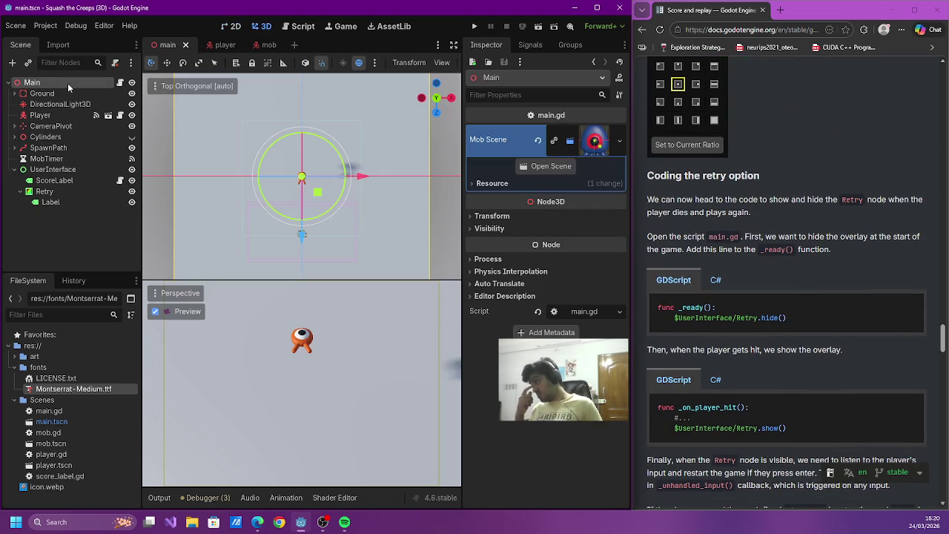
# - Open main.gd and hide the script list to widen the code area
pyautogui.click(302, 28)
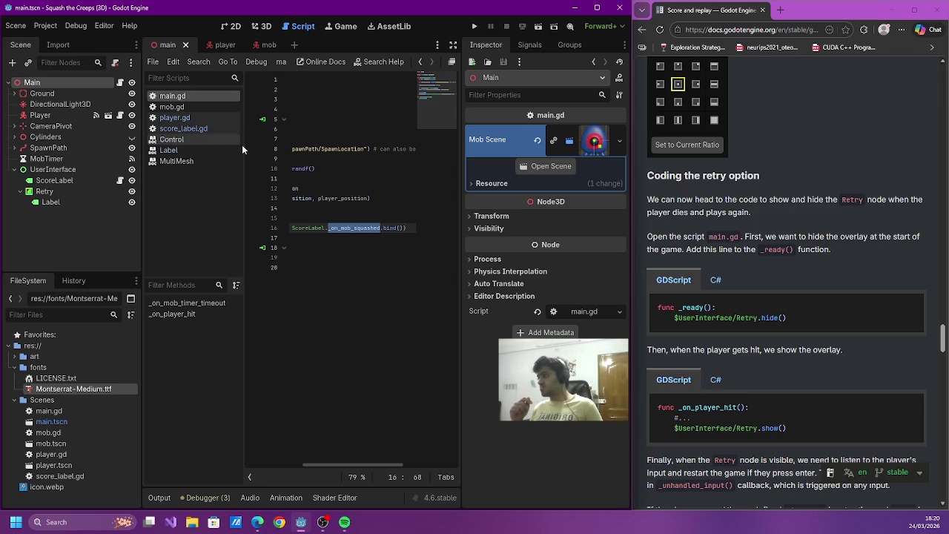
pyautogui.click(395, 267)
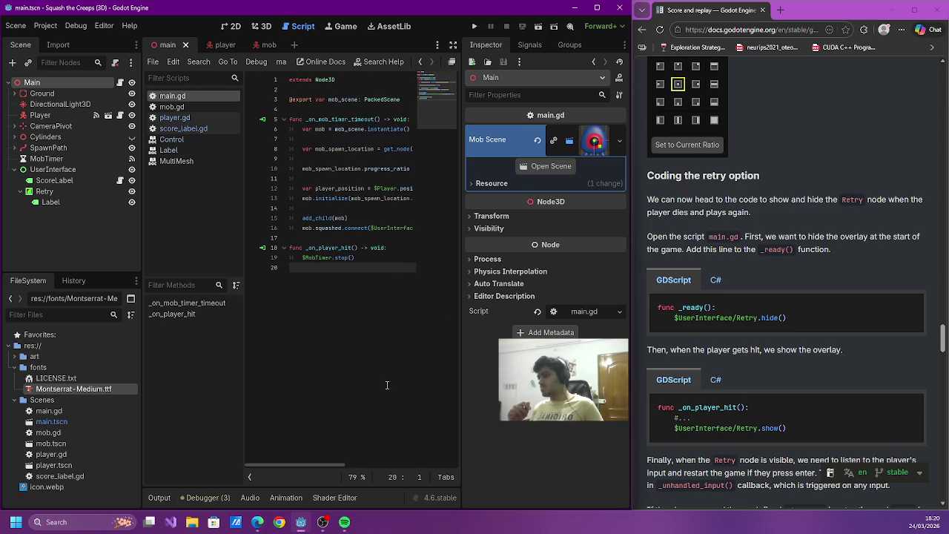
pyautogui.click(250, 477)
pyautogui.moveTo(460, 181); pyautogui.dragTo(483, 178)
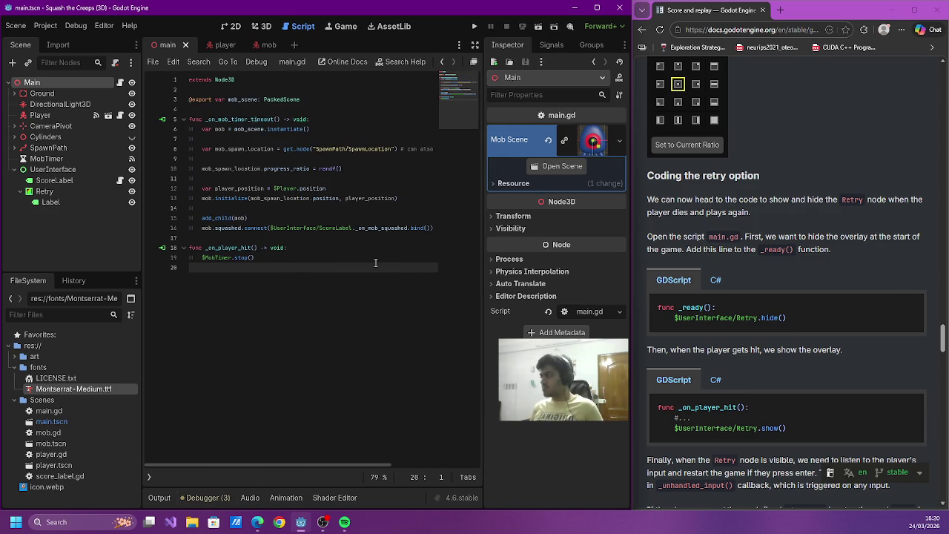
pyautogui.click(345, 257)
pyautogui.click(289, 110)
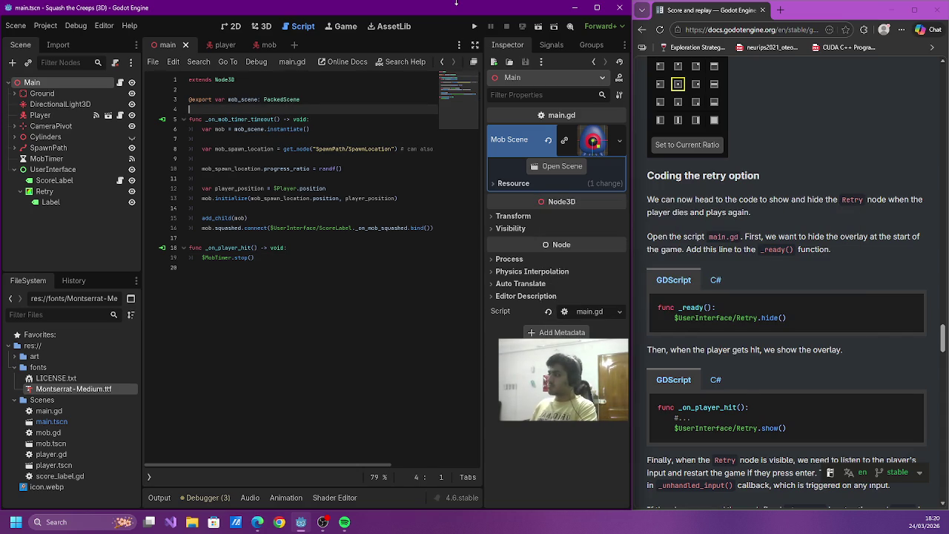
# - Add a _ready() function calling $UserInterface/Retry.hide(), and save
pyautogui.press('Return')
pyautogui.write('func')
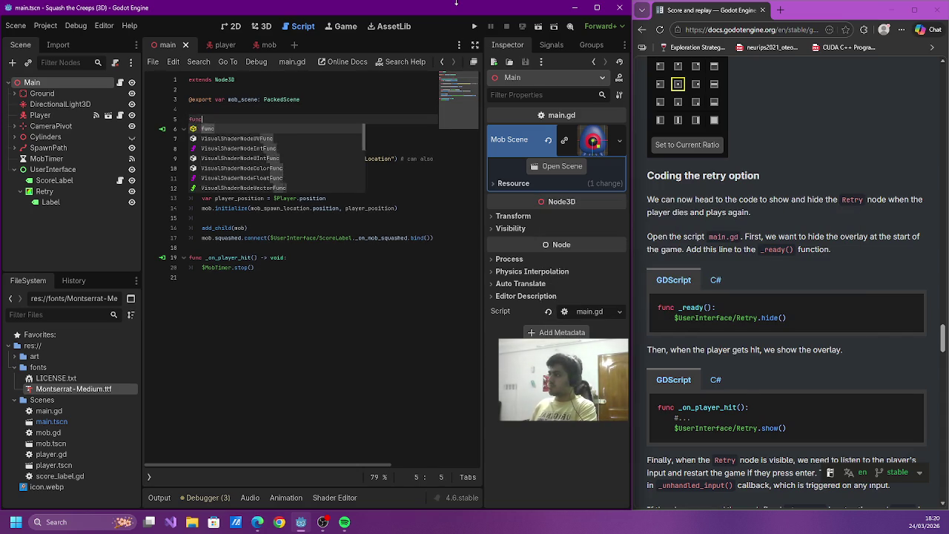
pyautogui.write(' _ready():')
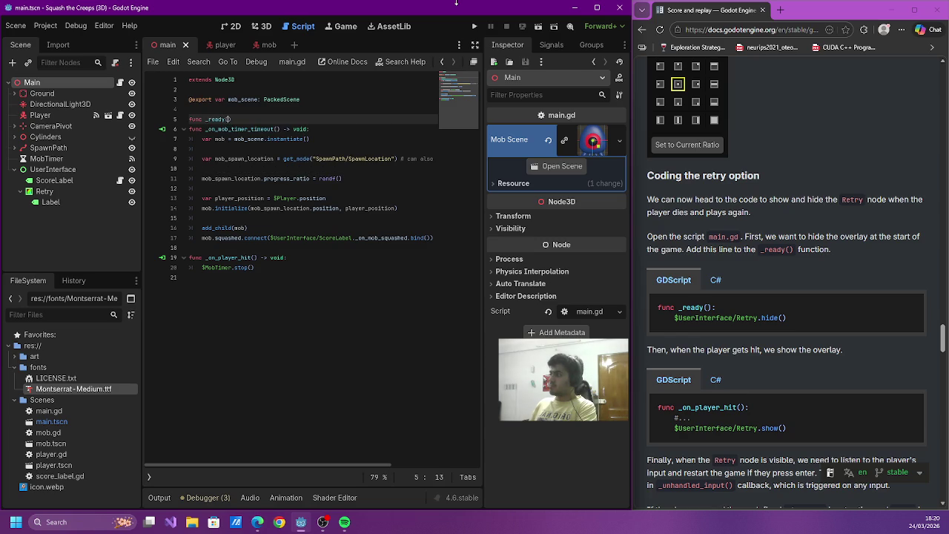
pyautogui.press('Return')
pyautogui.write('$')
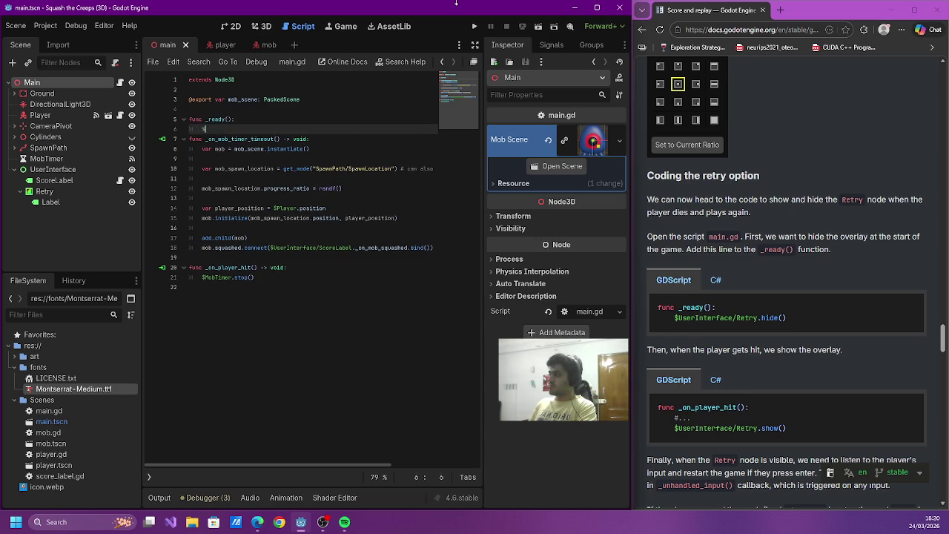
pyautogui.write('UserInterface/re')
pyautogui.press('Return')
pyautogui.write('hid')
pyautogui.press('Return')
pyautogui.press('Return')
pyautogui.hotkey('ctrl', 's')
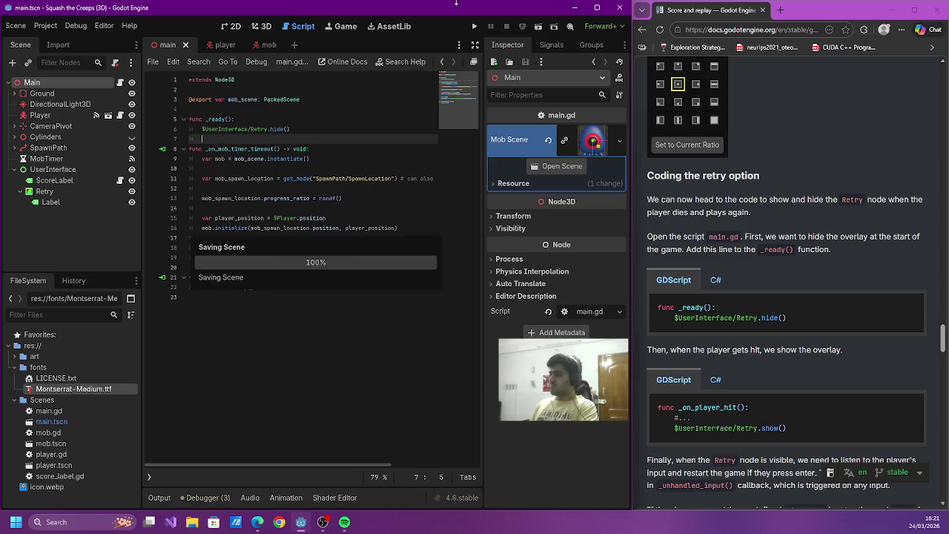
# - Add $UserInterface/Retry.show() to _on_player_hit() after stopping MobTimer
pyautogui.press('Down')
pyautogui.press('Down')
pyautogui.press('Down')
pyautogui.press('Down')
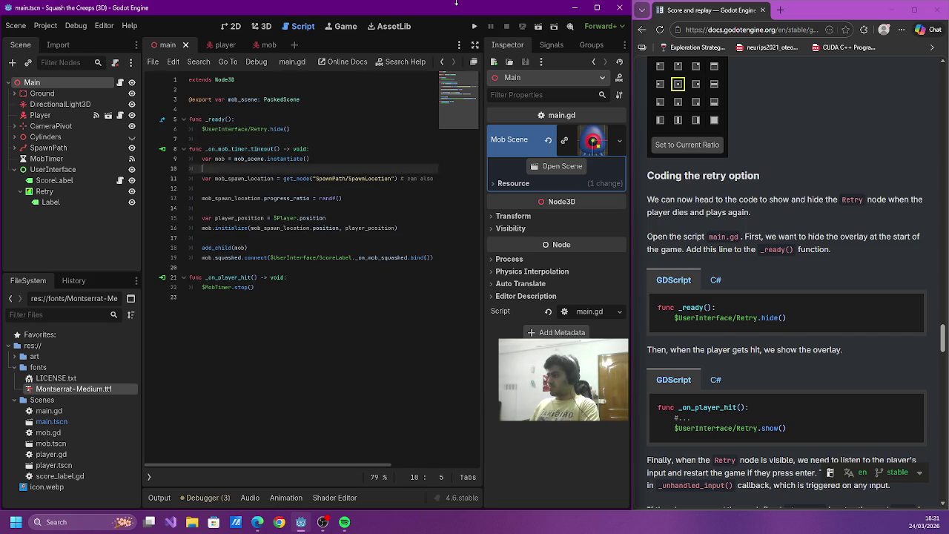
pyautogui.press('Down')
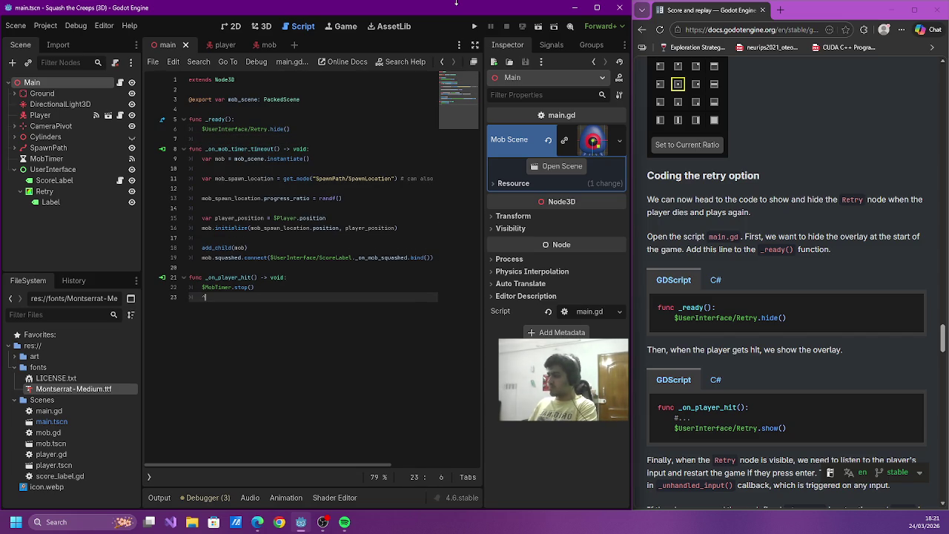
pyautogui.write('User')
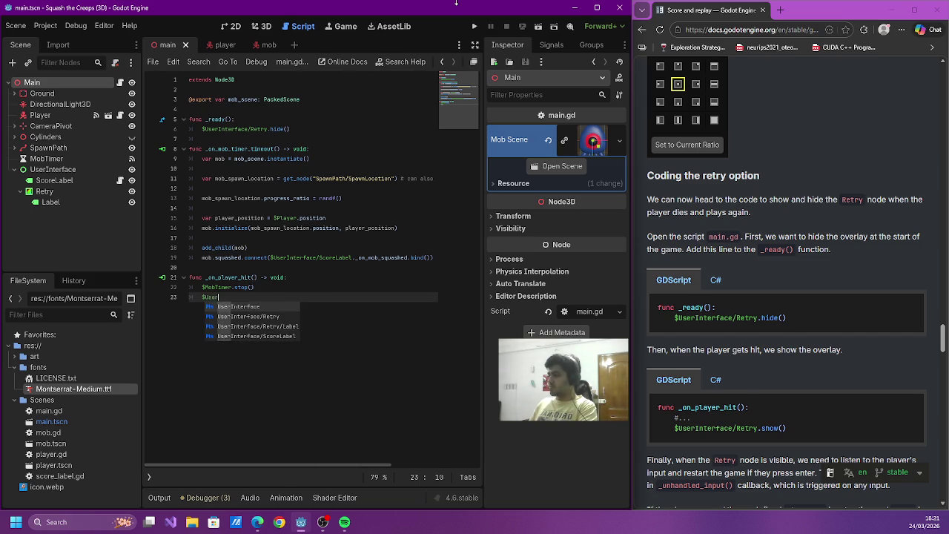
pyautogui.write('Interface/Re')
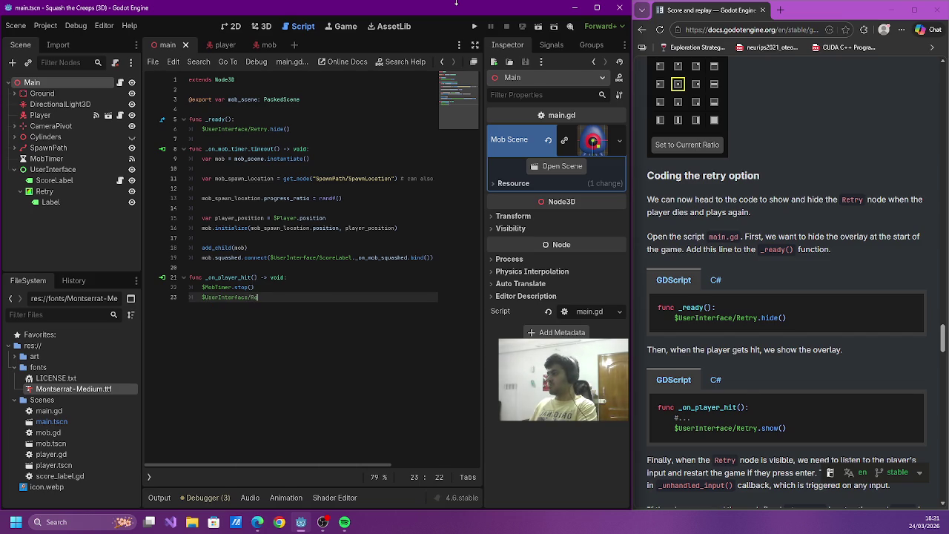
pyautogui.write('try.')
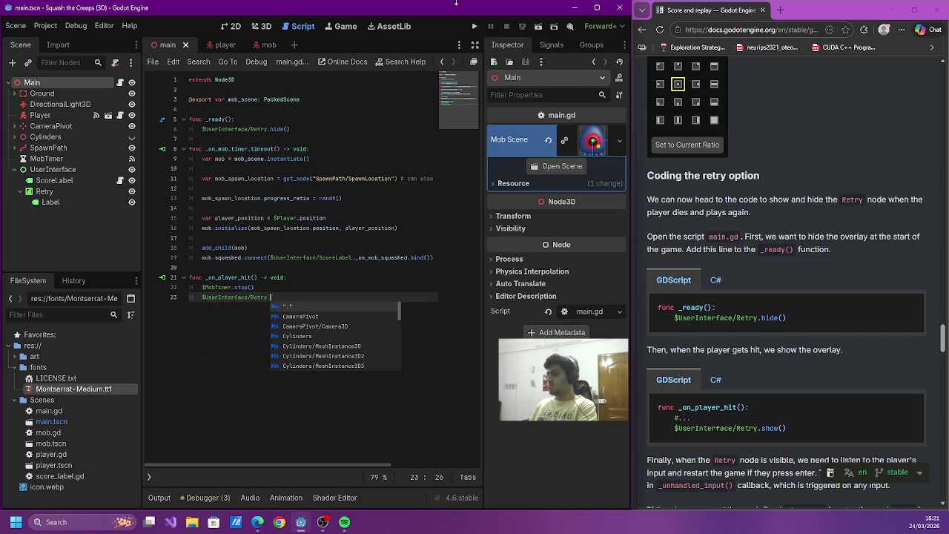
pyautogui.write('show(')
pyautogui.press('Return')
pyautogui.scroll(-3, 809, 126)
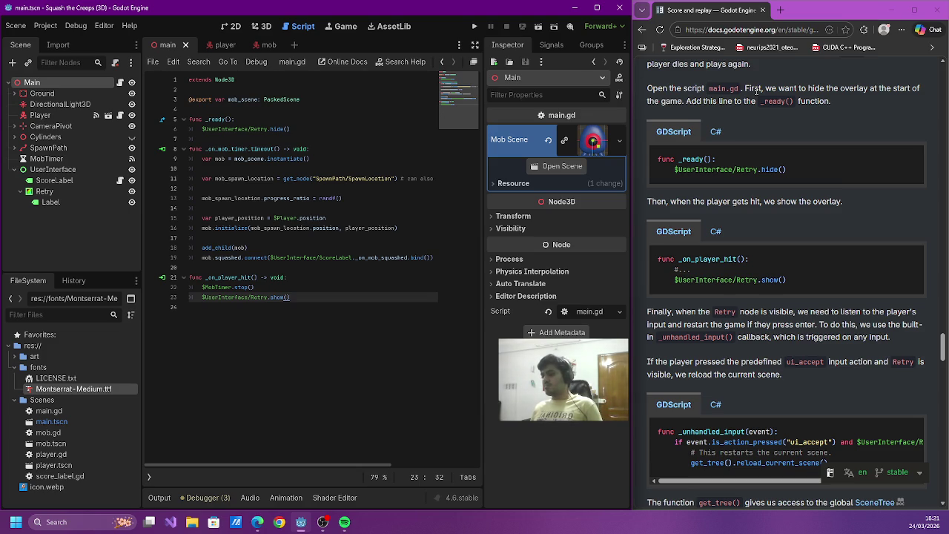
pyautogui.click(279, 331)
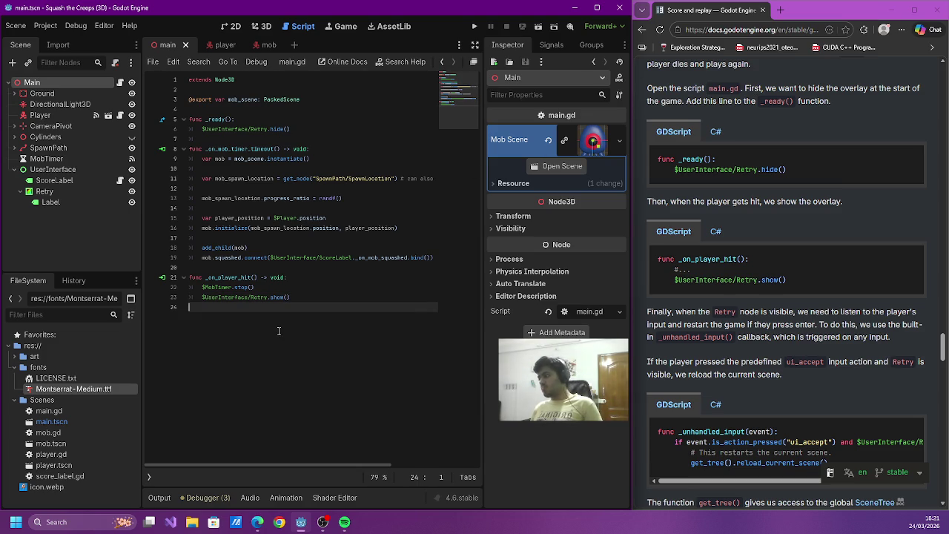
# - Add _unhandled_input(event) with an if on ui_accept pressed and $UserInterface/Retry.visible
pyautogui.press('Return')
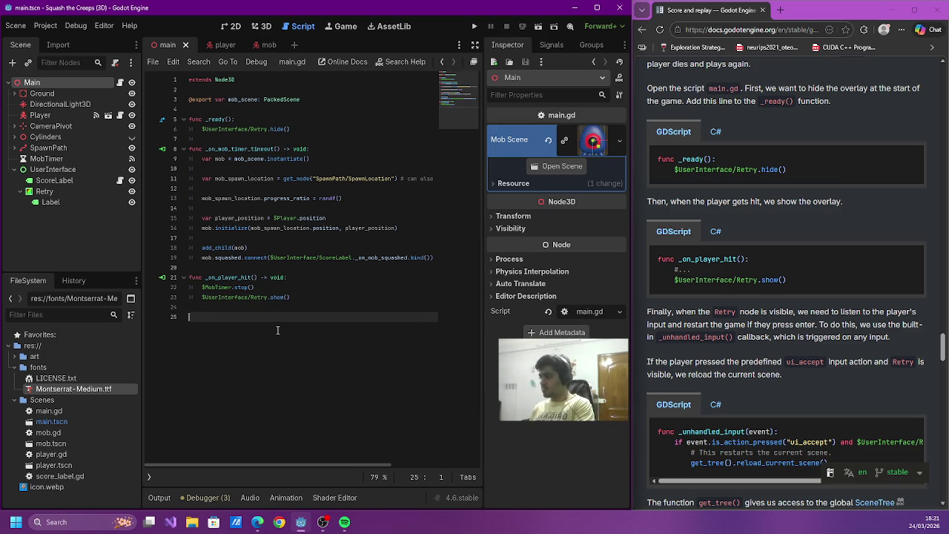
pyautogui.write('func')
pyautogui.write('_')
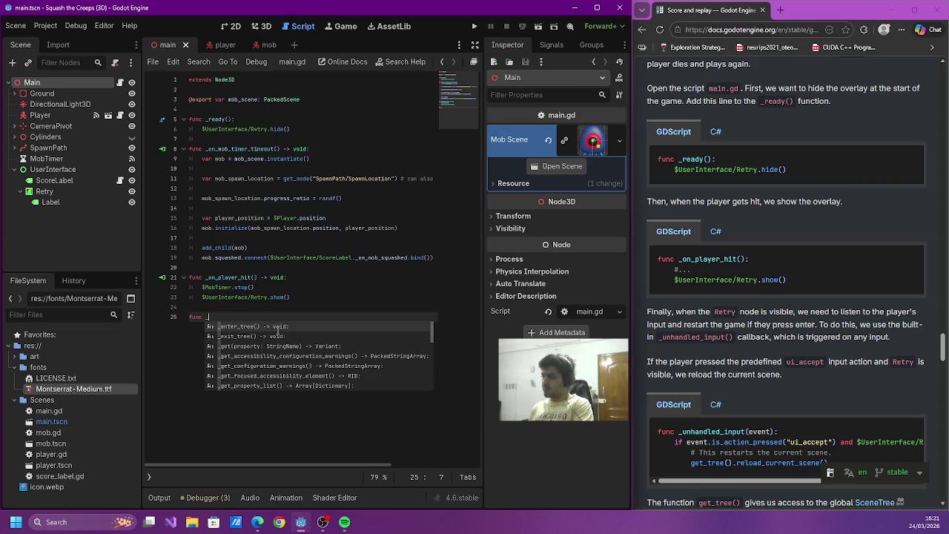
pyautogui.write('unhan')
pyautogui.press('Return')
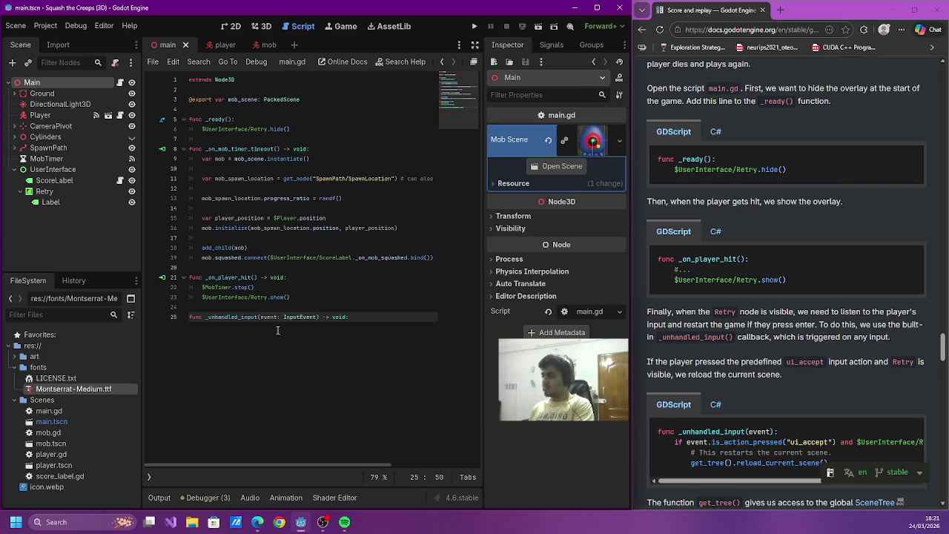
pyautogui.press('Return')
pyautogui.write('i')
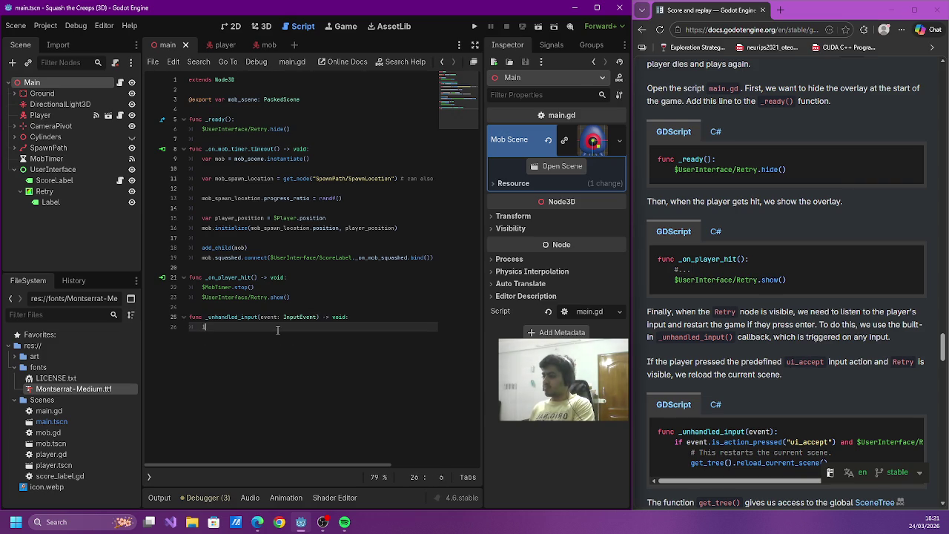
pyautogui.write('f event.')
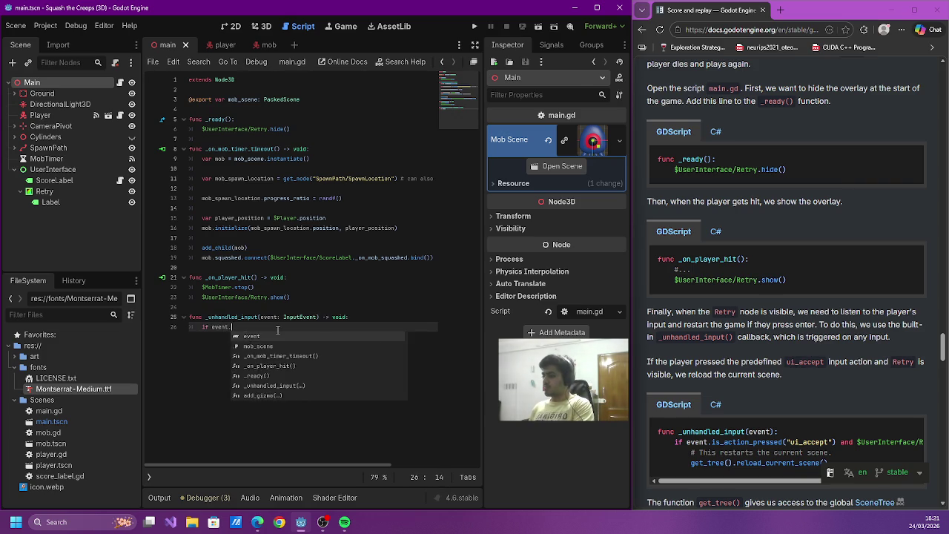
pyautogui.write('is_action_pressed')
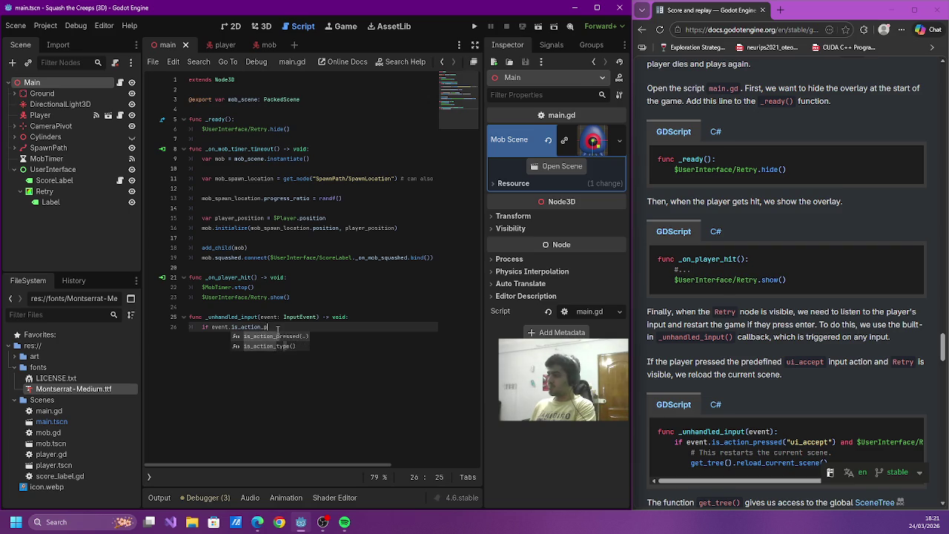
pyautogui.press('Return')
pyautogui.write('ui_a')
pyautogui.press('Return')
pyautogui.press('Right')
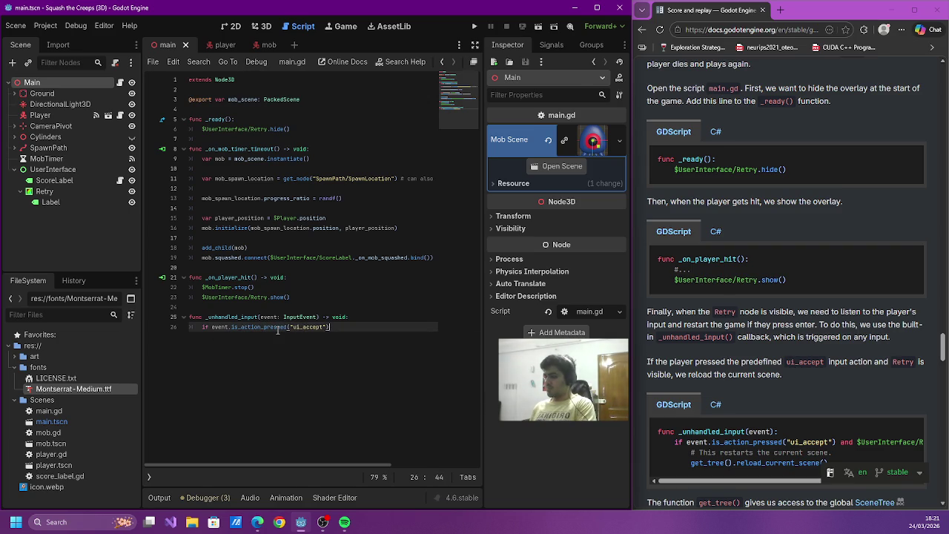
pyautogui.write('and $')
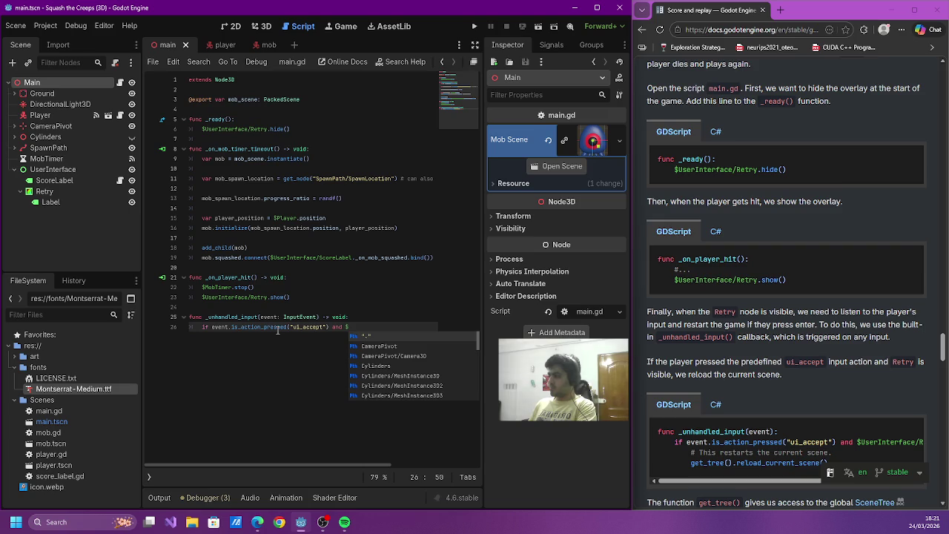
pyautogui.write('UserInterface')
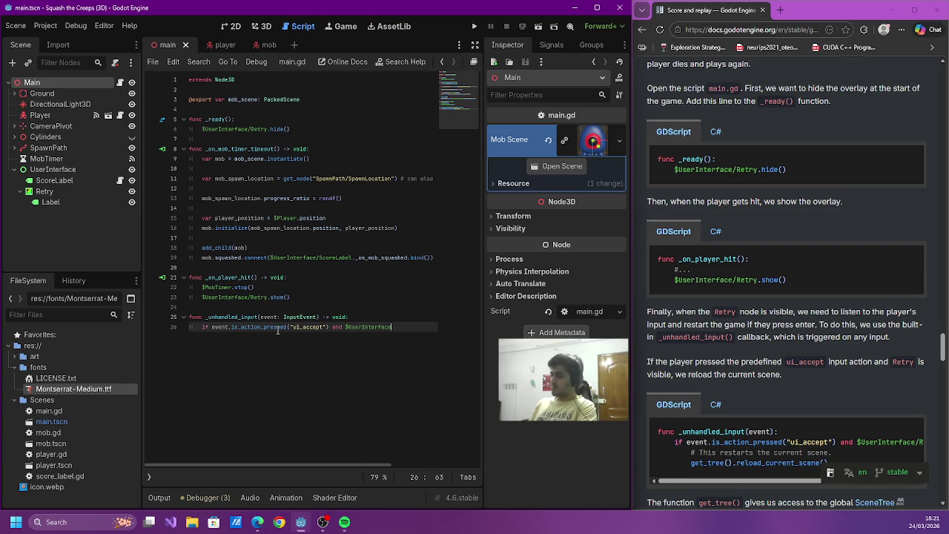
pyautogui.write('/R')
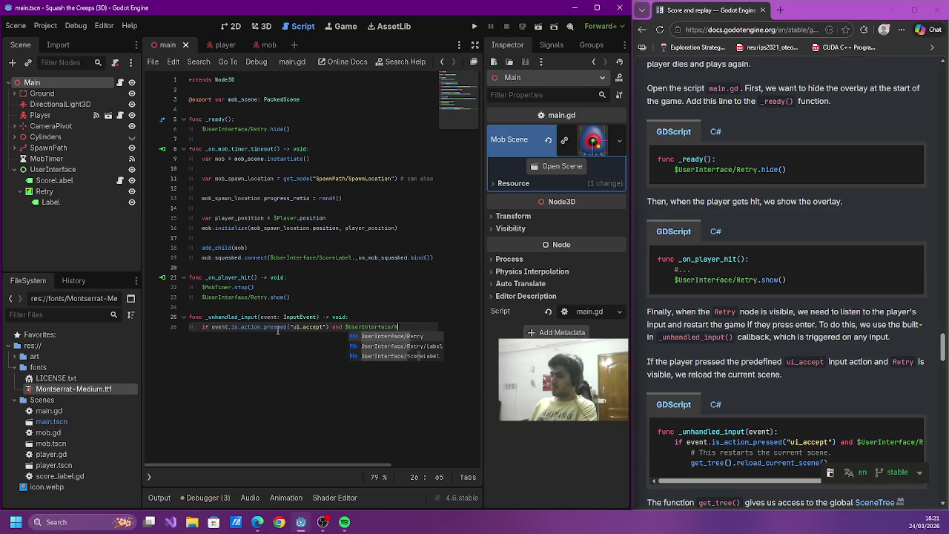
pyautogui.write('etry.visible')
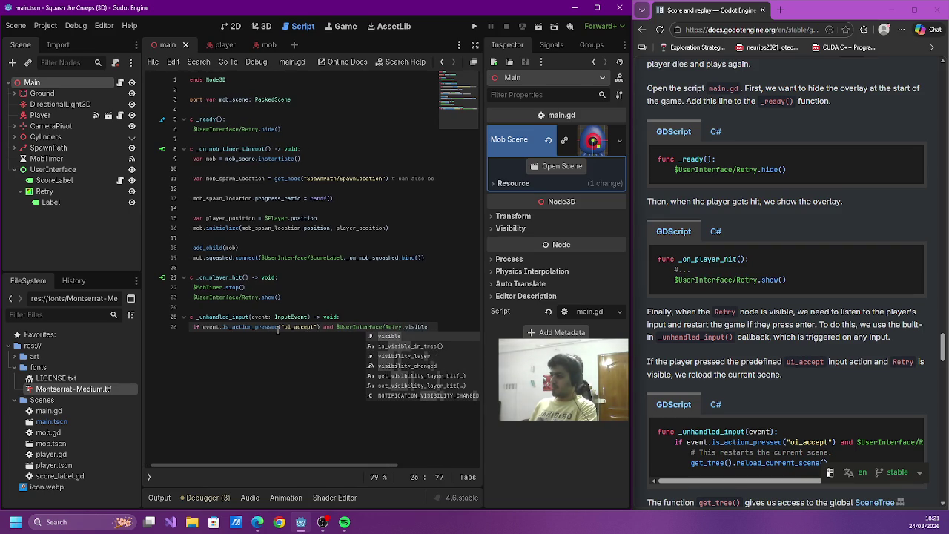
pyautogui.write(':')
# - Make the if block call get_tree().reload_current_scene()
pyautogui.press('Return')
pyautogui.write('get_tre')
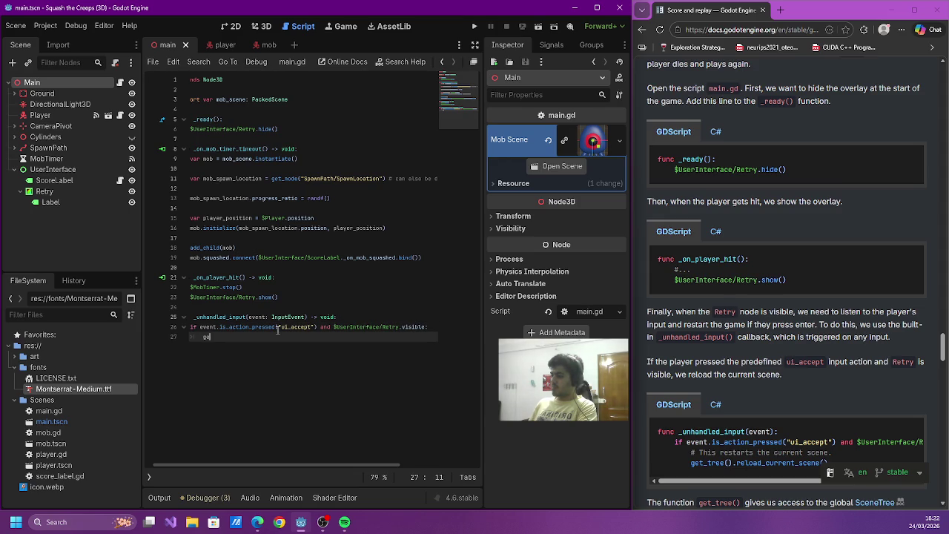
pyautogui.press('Return')
pyautogui.write('.reload_cu')
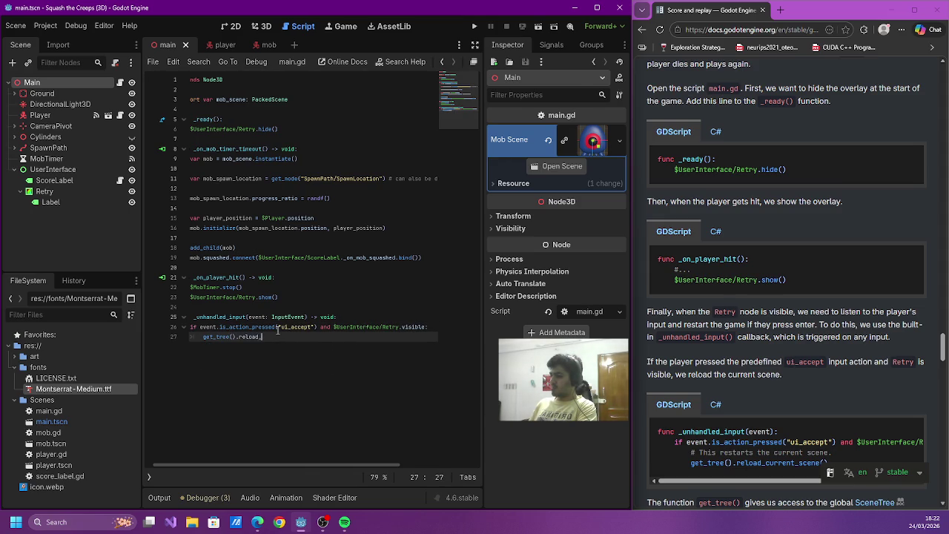
pyautogui.press('Return')
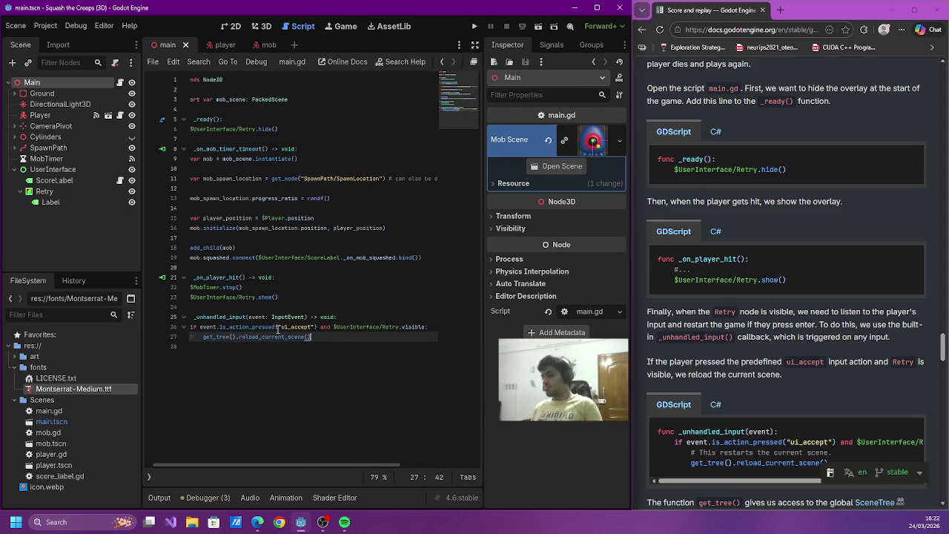
pyautogui.moveTo(723, 484); pyautogui.dragTo(775, 483)
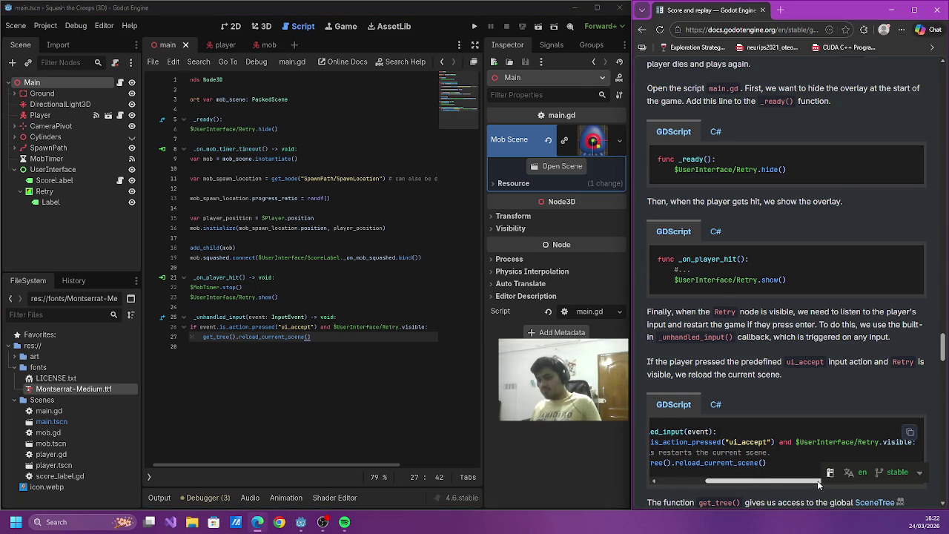
pyautogui.scroll(-2, 698, 446)
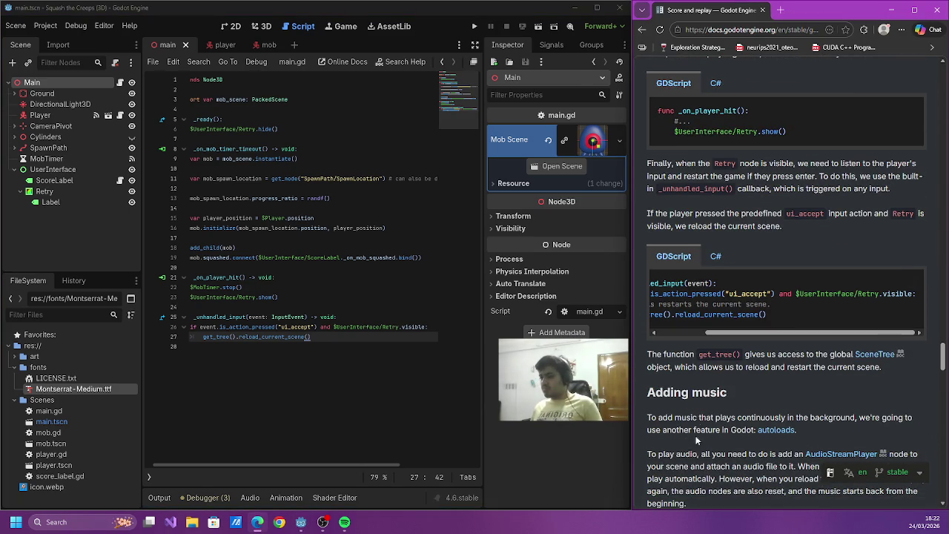
pyautogui.tripleClick(769, 352)
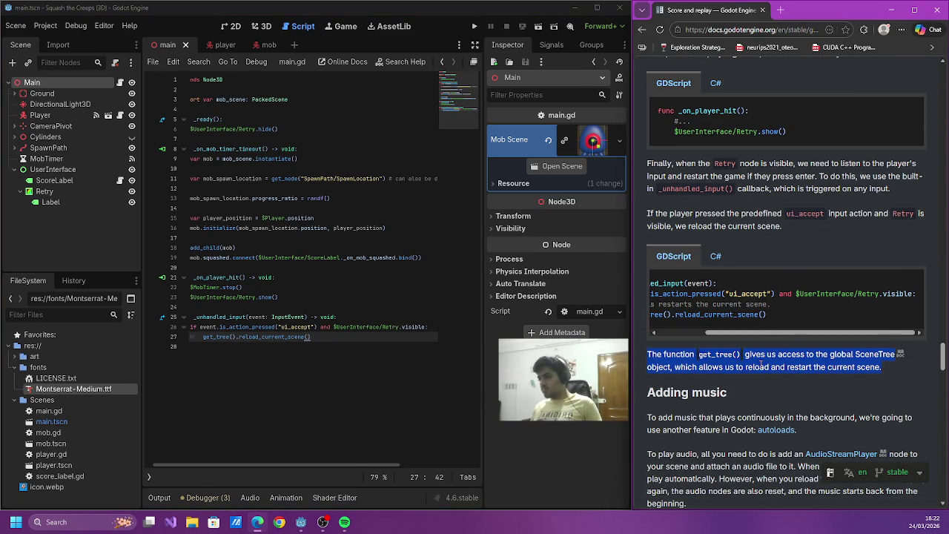
pyautogui.click(748, 375)
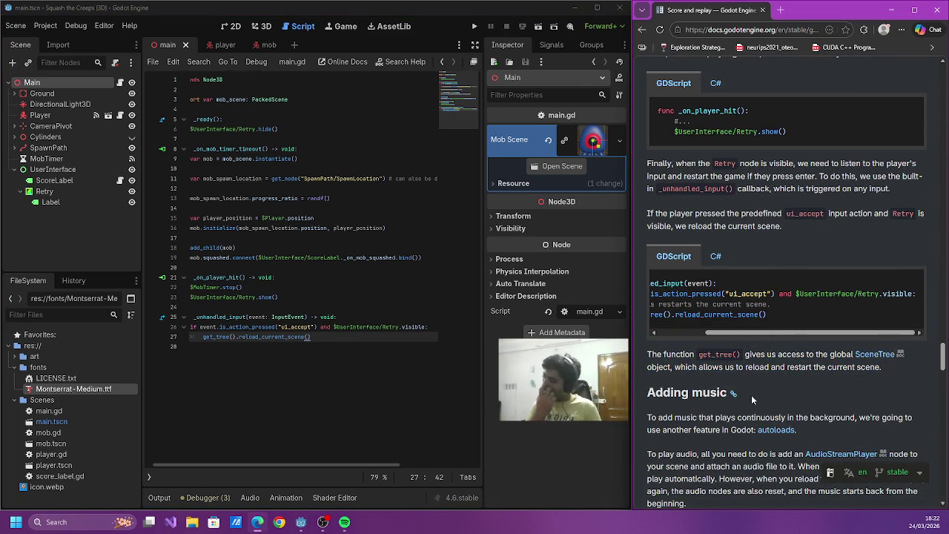
pyautogui.scroll(-2, 752, 397)
pyautogui.scroll(-2, 751, 384)
pyautogui.scroll(-14, 750, 382)
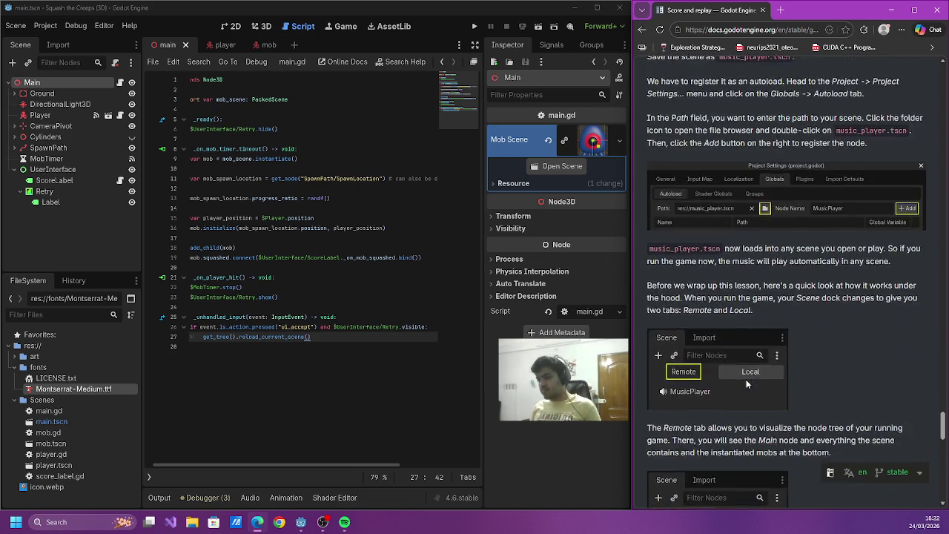
pyautogui.scroll(-15, 747, 382)
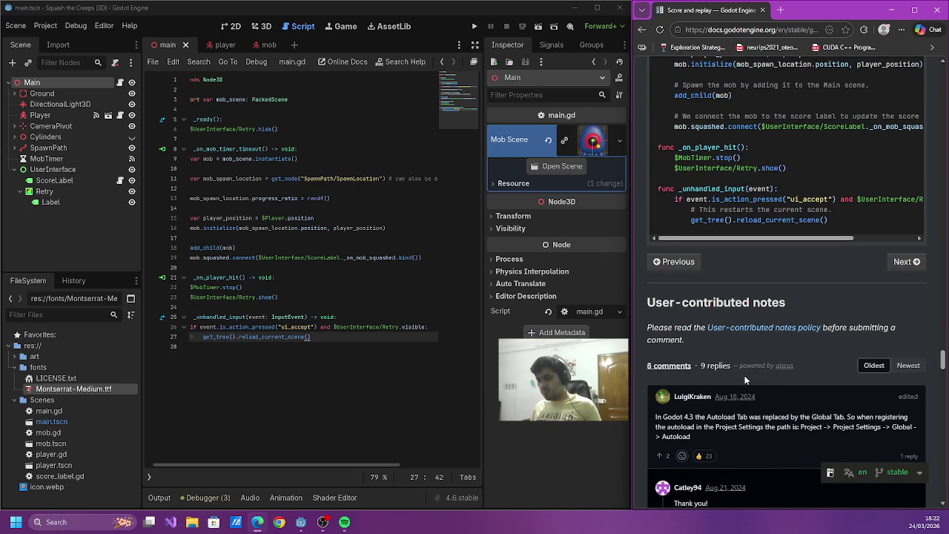
pyautogui.scroll(-5, 744, 375)
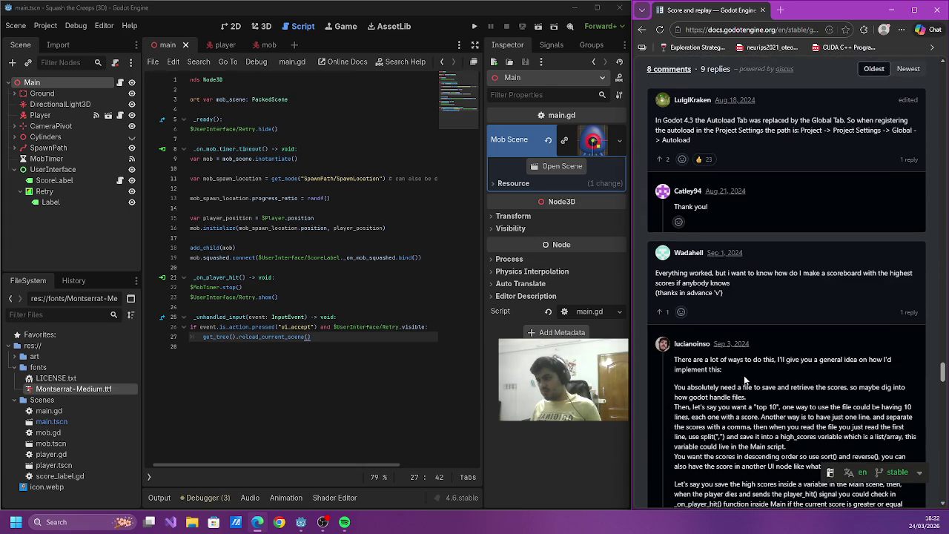
pyautogui.scroll(6, 745, 375)
pyautogui.click(906, 361)
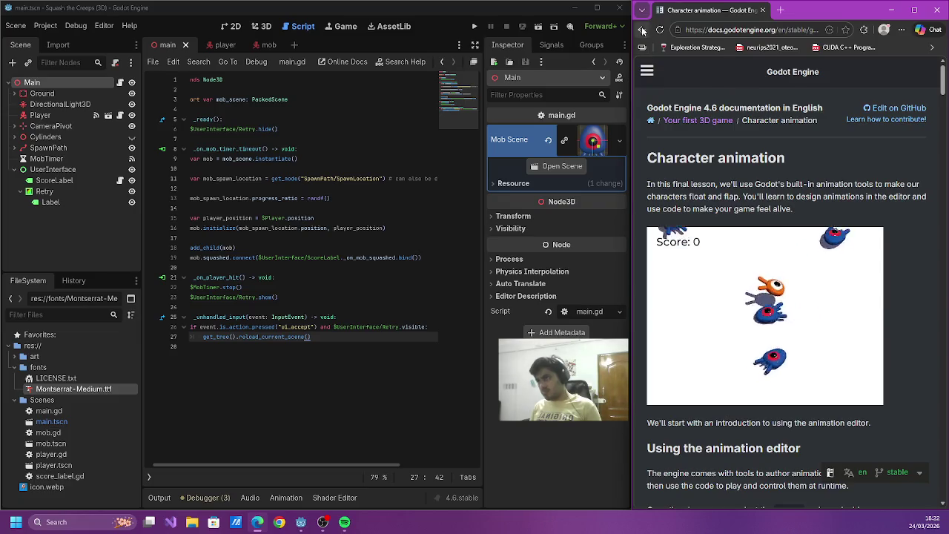
# - Go back to the Score and replay docs page and scroll to 'Coding the retry option'
pyautogui.hotkey('alt', 'Left')
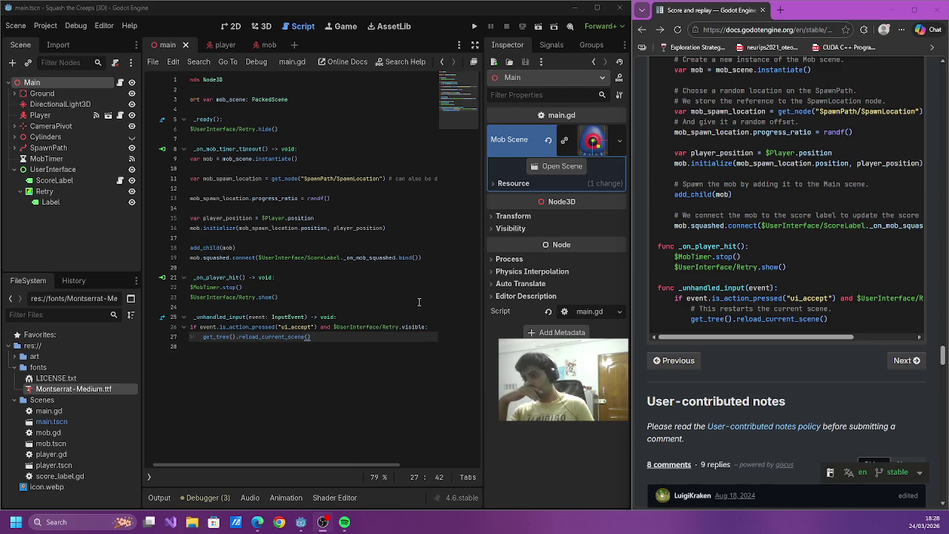
pyautogui.scroll(-2, 717, 300)
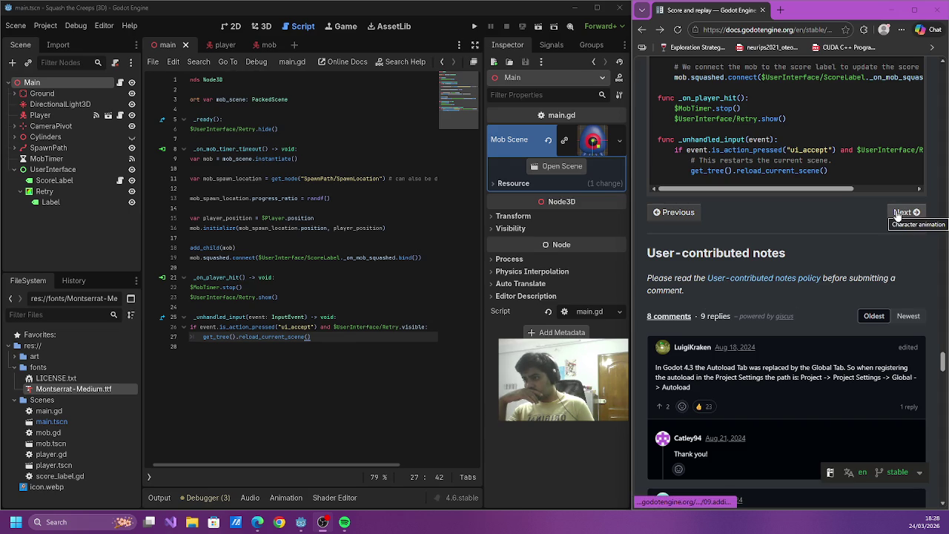
pyautogui.scroll(-1, 868, 270)
pyautogui.scroll(8, 836, 225)
pyautogui.scroll(10, 827, 227)
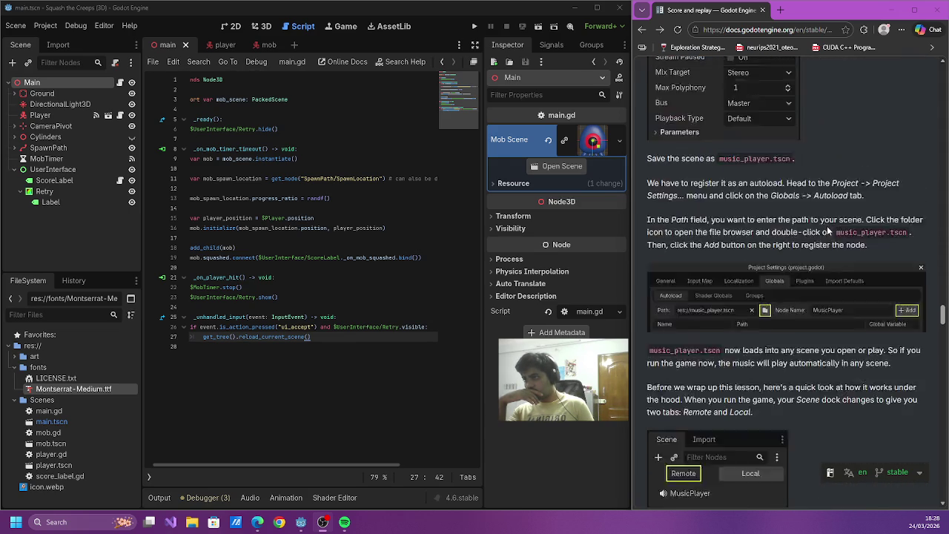
pyautogui.scroll(10, 801, 289)
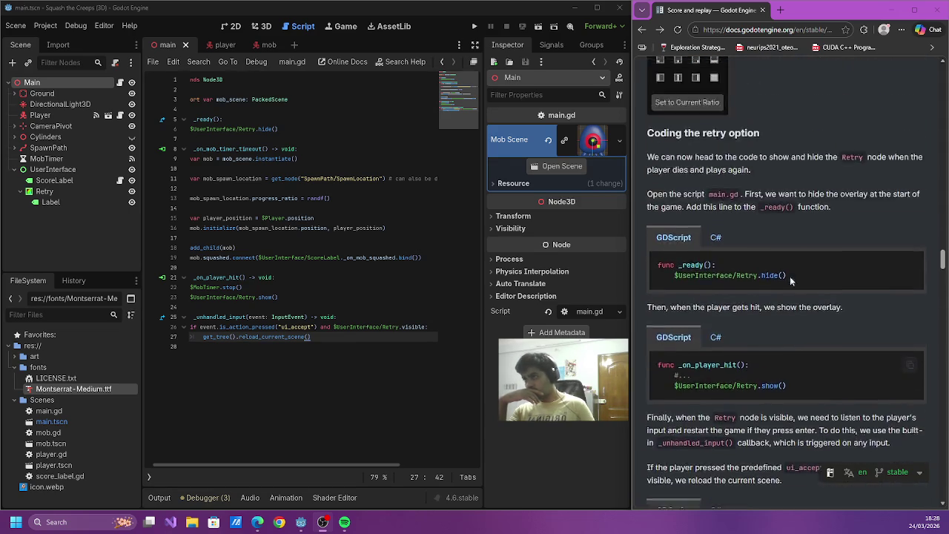
pyautogui.scroll(3, 779, 246)
pyautogui.scroll(-10, 764, 297)
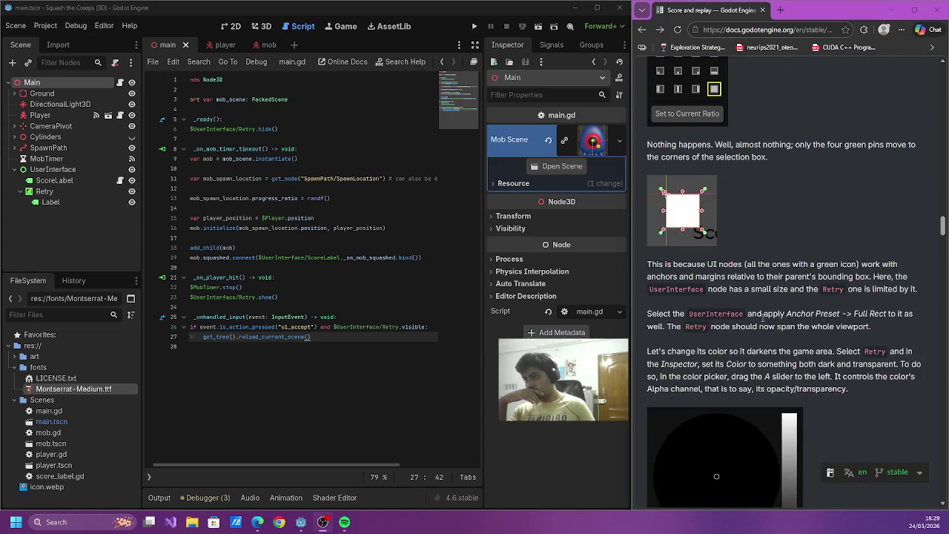
pyautogui.scroll(-8, 749, 354)
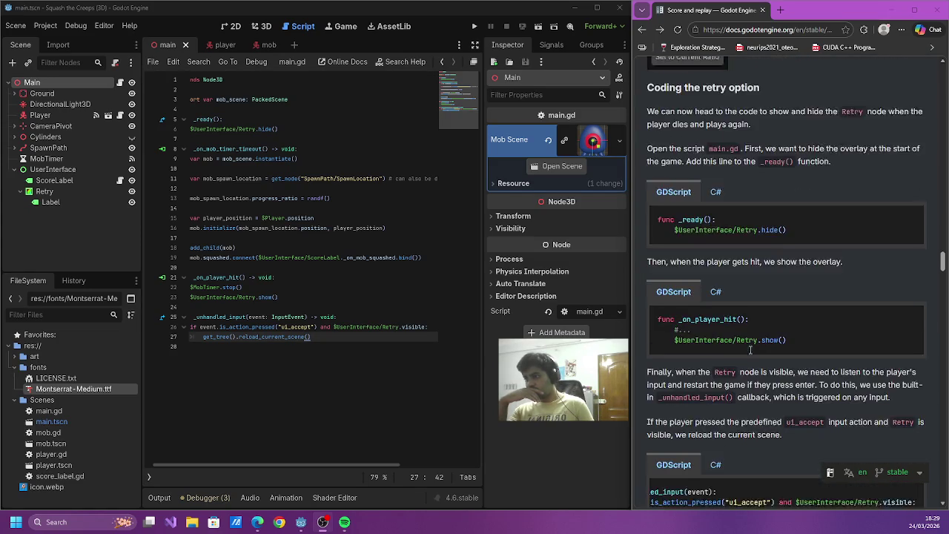
pyautogui.moveTo(733, 337); pyautogui.dragTo(684, 334)
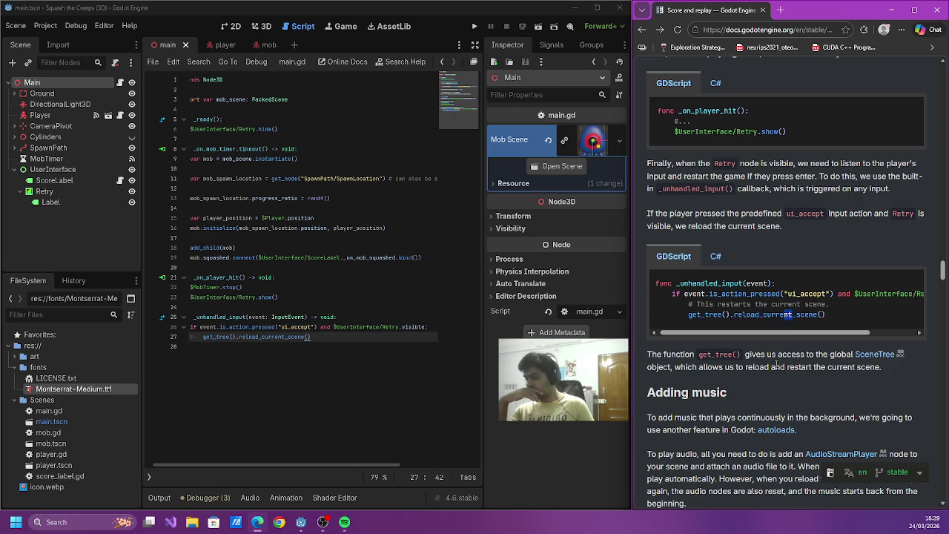
pyautogui.scroll(-1, 776, 366)
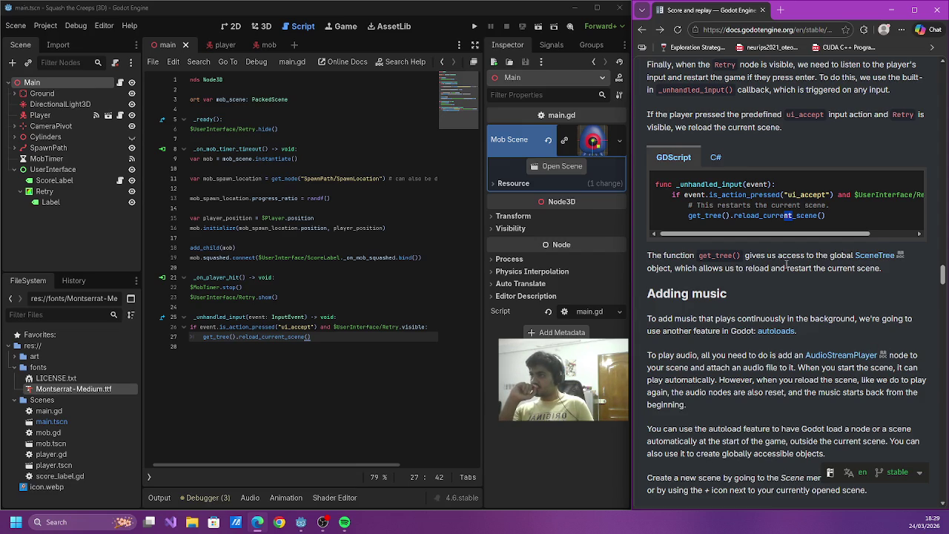
pyautogui.scroll(-1, 812, 224)
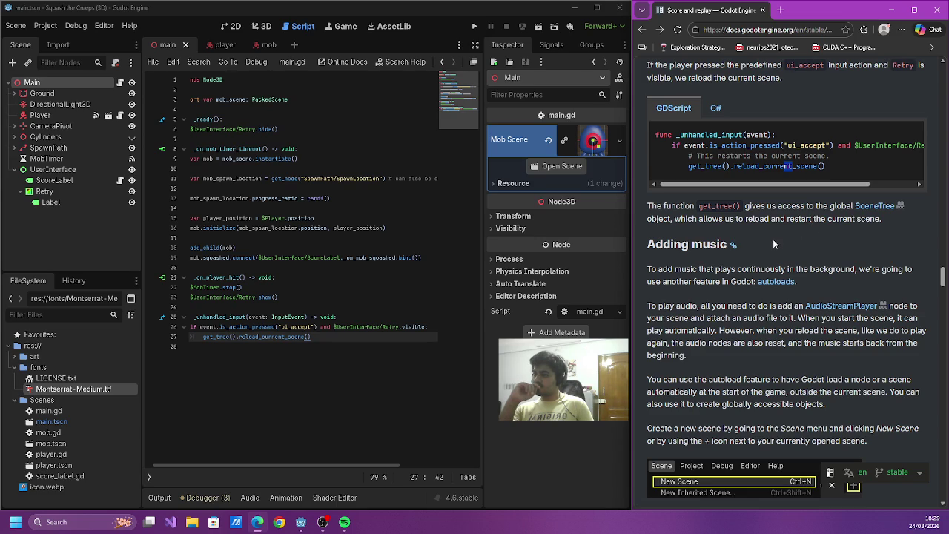
pyautogui.moveTo(701, 270)
pyautogui.mouseDown()
pyautogui.moveTo(693, 282)
pyautogui.moveTo(703, 305)
pyautogui.moveTo(786, 320)
pyautogui.moveTo(648, 307)
pyautogui.moveTo(795, 318)
pyautogui.moveTo(749, 331)
pyautogui.moveTo(760, 346)
pyautogui.moveTo(823, 333)
pyautogui.moveTo(775, 348)
pyautogui.moveTo(742, 319)
pyautogui.moveTo(721, 330)
pyautogui.moveTo(899, 331)
pyautogui.moveTo(789, 343)
pyautogui.mouseUp()
pyautogui.click(760, 346)
pyautogui.click(737, 349)
pyautogui.click(704, 342)
pyautogui.scroll(-1, 703, 342)
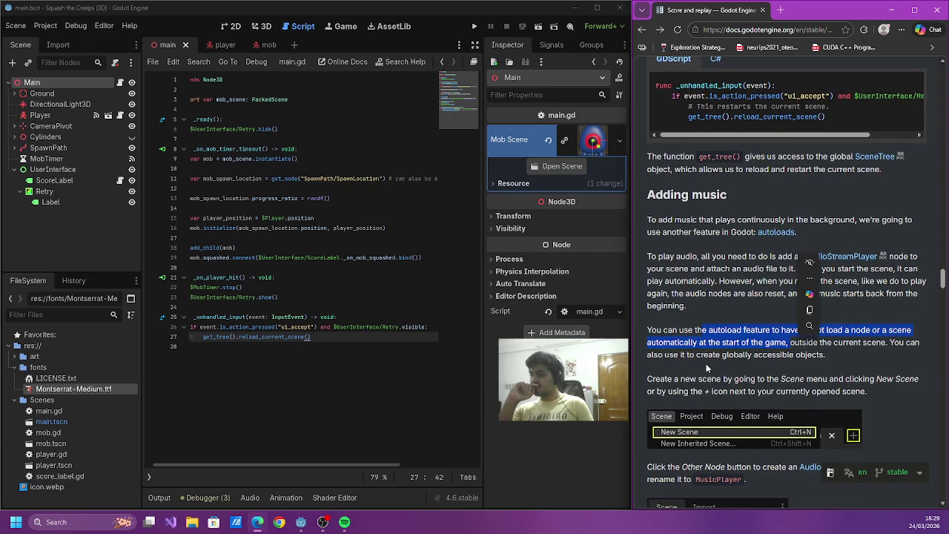
pyautogui.scroll(-1, 707, 364)
pyautogui.scroll(-1, 716, 373)
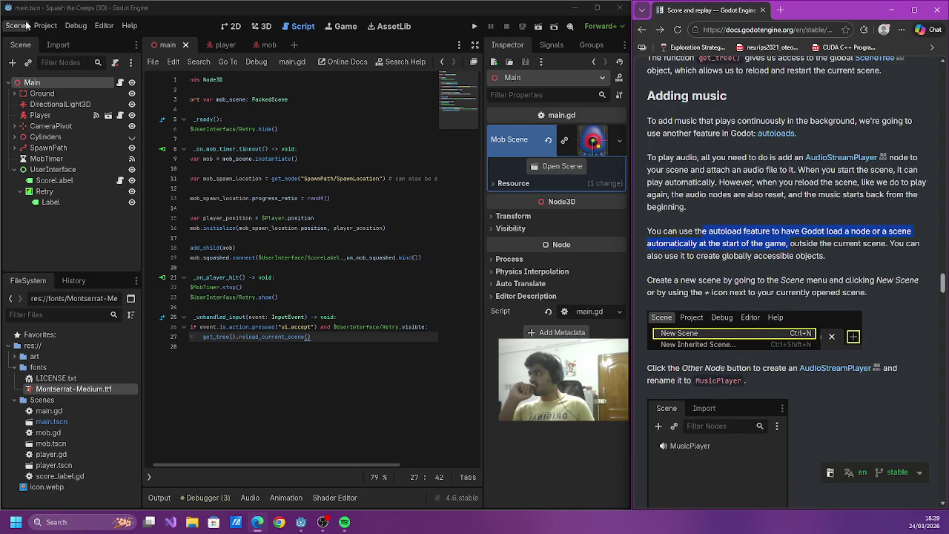
# - Create a new scene with an AudioStreamPlayer3D as its root node
pyautogui.click(46, 25)
pyautogui.moveTo(16, 26)
pyautogui.click(37, 42)
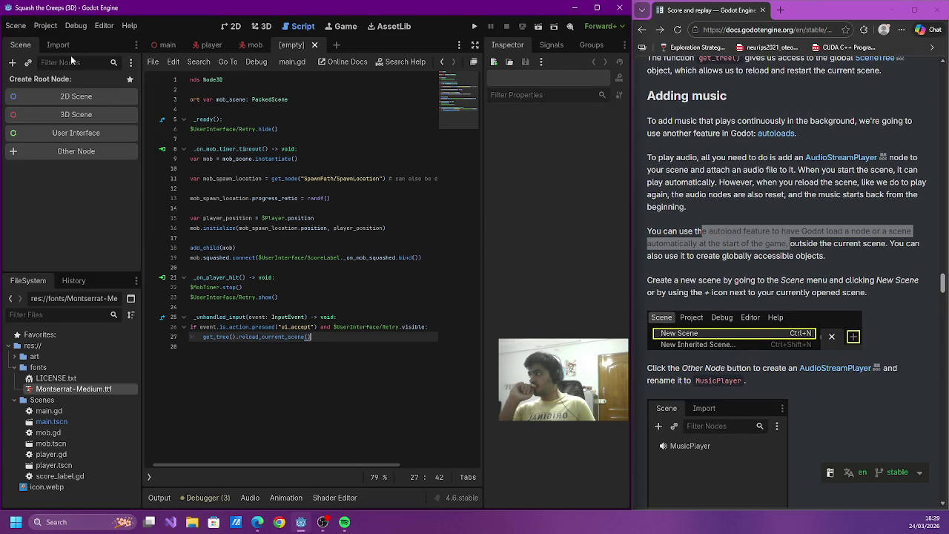
pyautogui.scroll(-1, 772, 268)
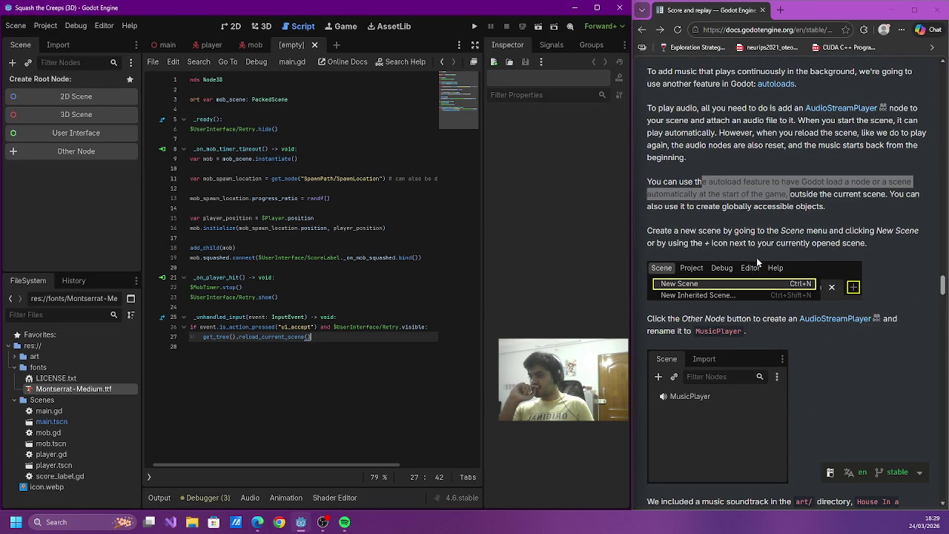
pyautogui.scroll(-1, 756, 253)
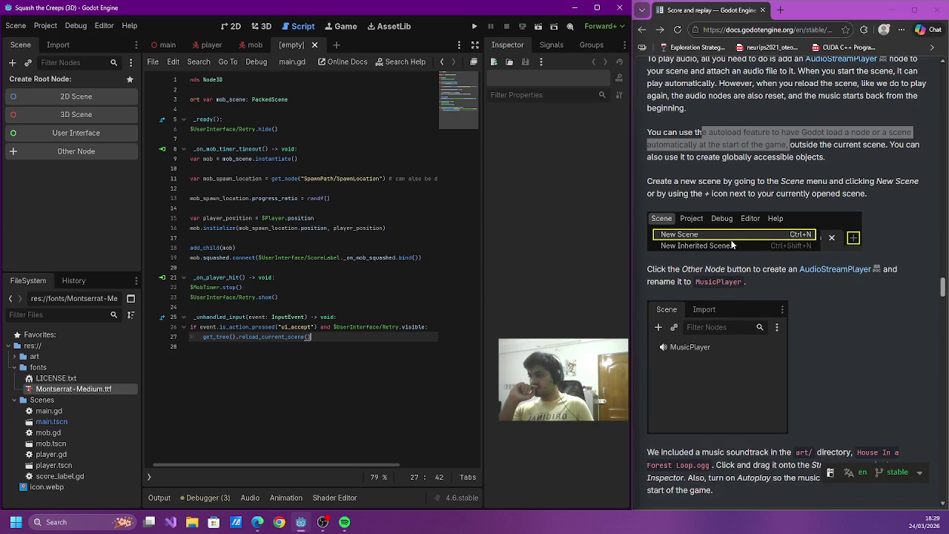
pyautogui.scroll(-1, 732, 245)
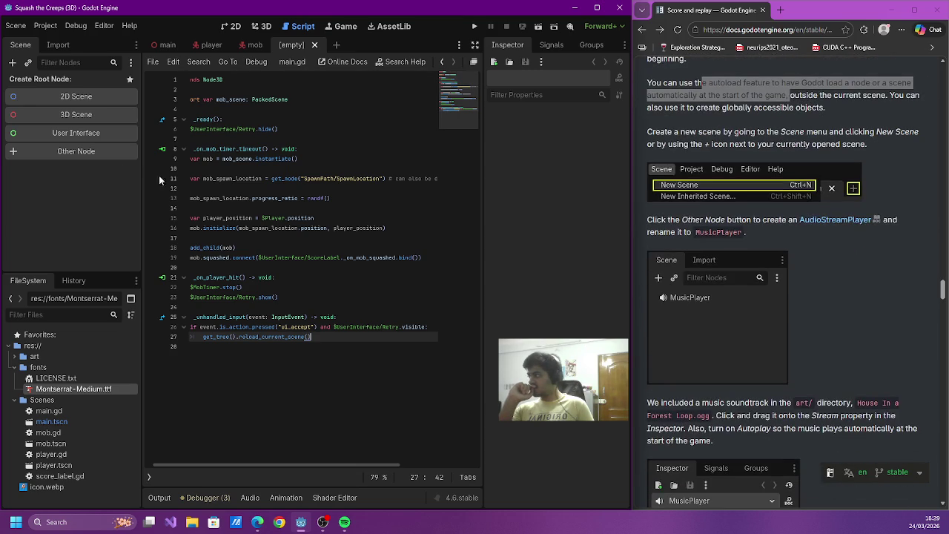
pyautogui.click(115, 152)
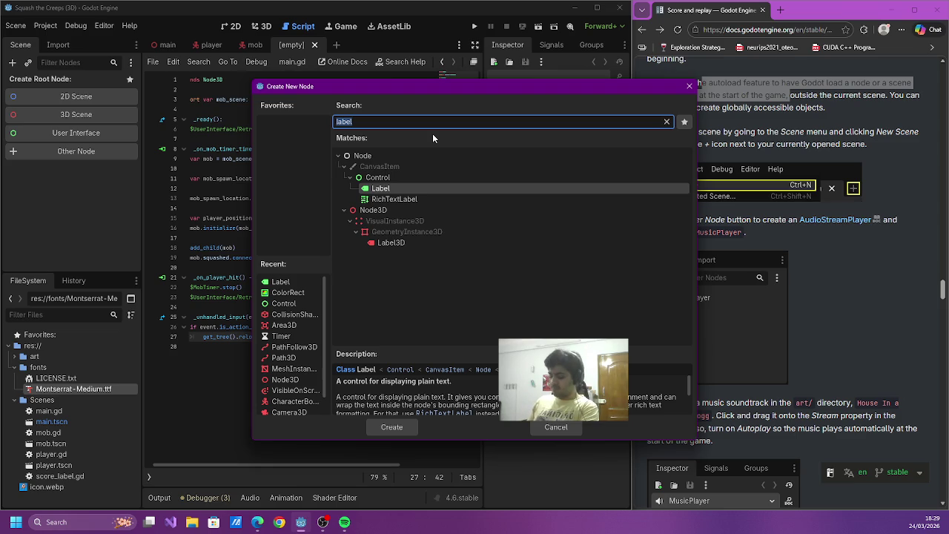
pyautogui.write('audio')
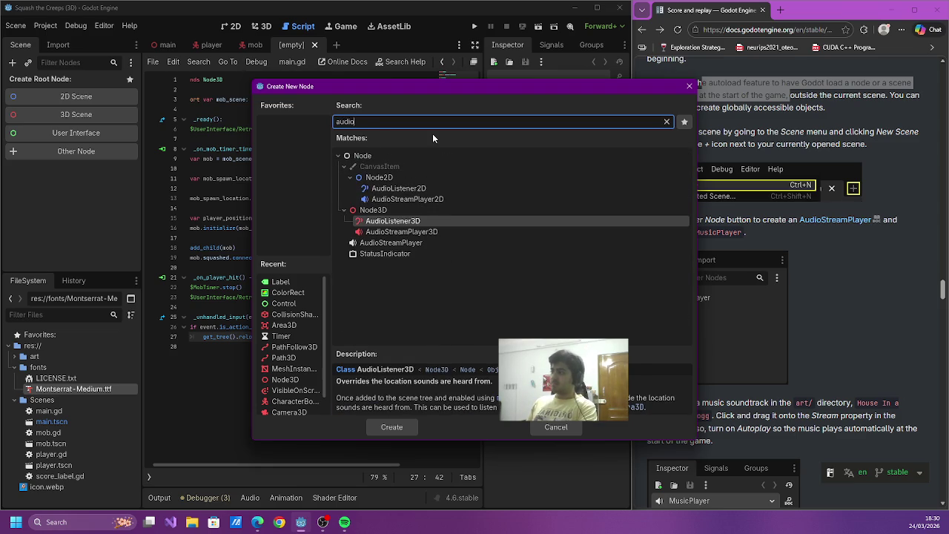
pyautogui.press('Down')
pyautogui.press('Return')
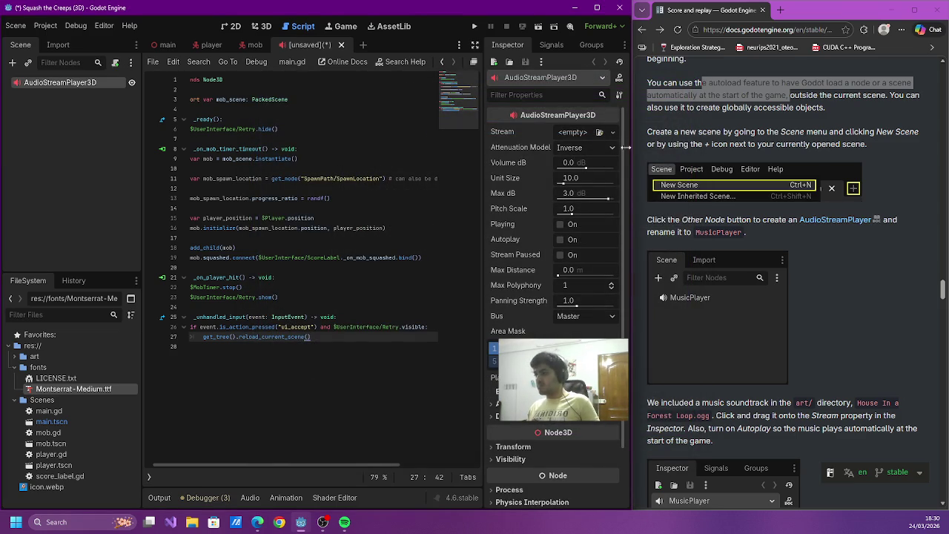
# - Rename the root node to MusicPlayer and start saving the scene
pyautogui.doubleClick(65, 82)
pyautogui.write('MusicPlayer')
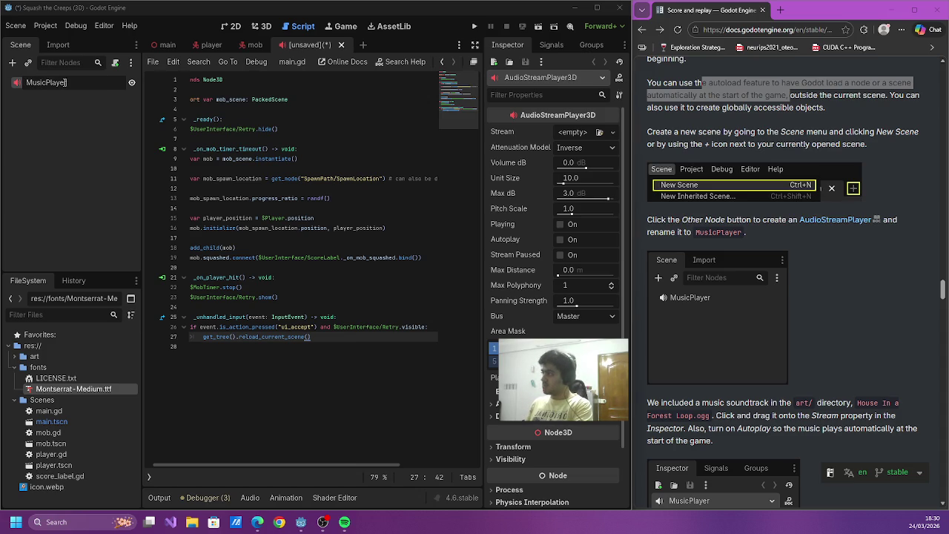
pyautogui.press('Return')
pyautogui.hotkey('ctrl', 's')
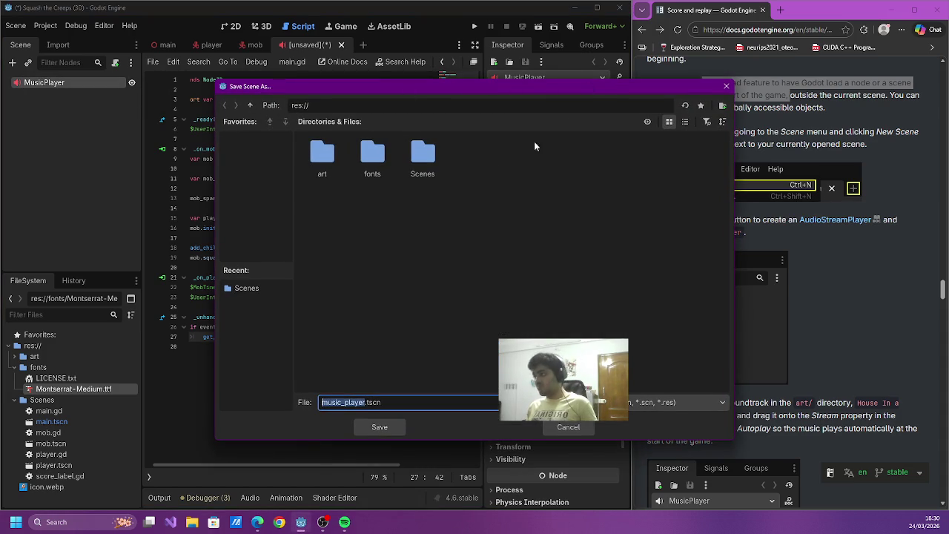
# - Save the scene as music_player.tscn inside the Scenes folder
pyautogui.click(422, 180)
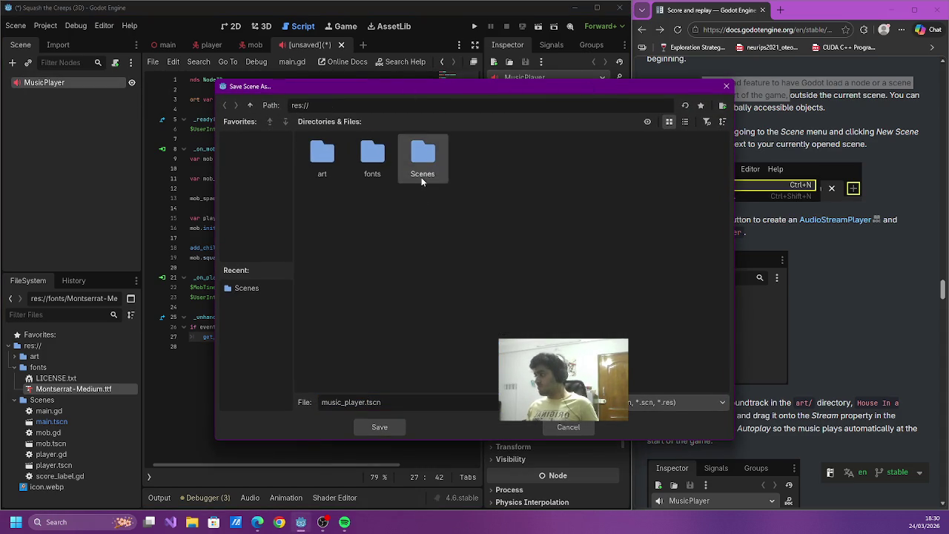
pyautogui.doubleClick(422, 181)
pyautogui.click(374, 428)
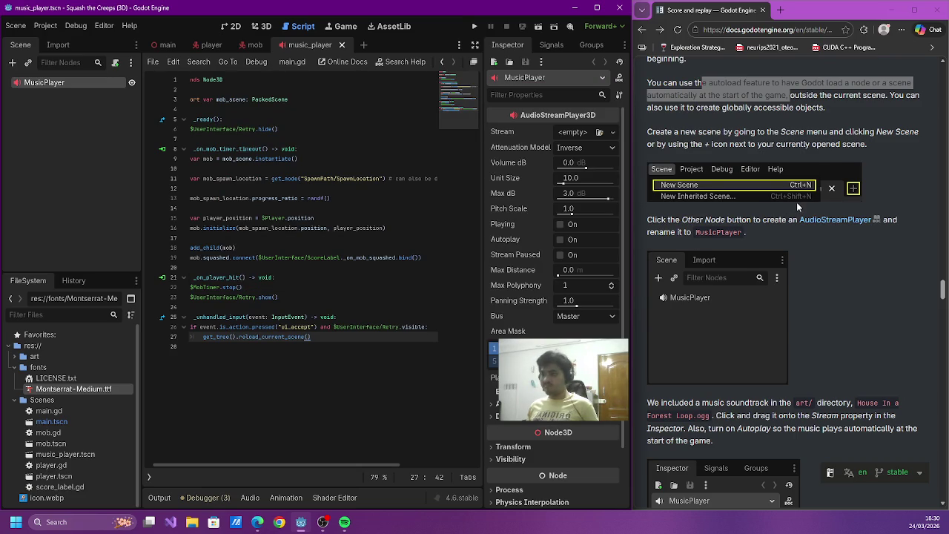
pyautogui.scroll(-2, 797, 202)
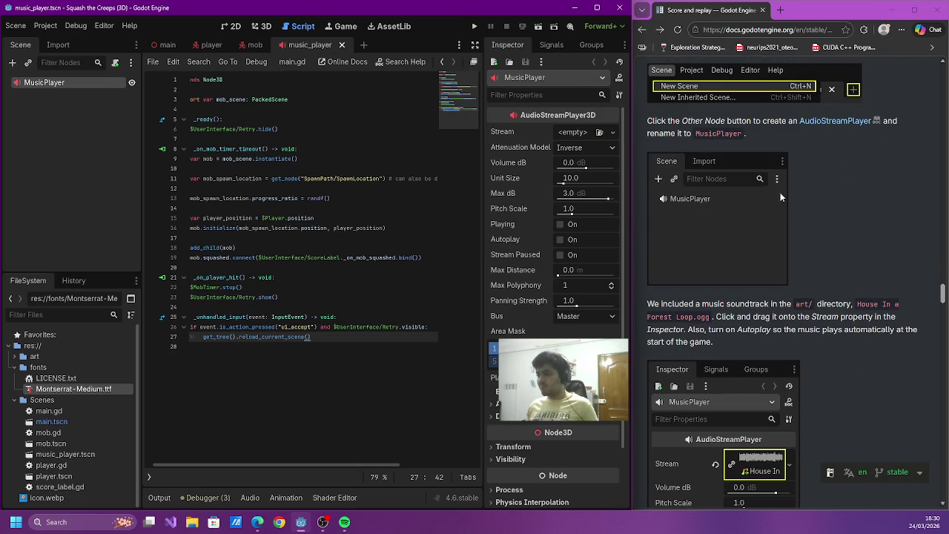
pyautogui.scroll(-2, 775, 190)
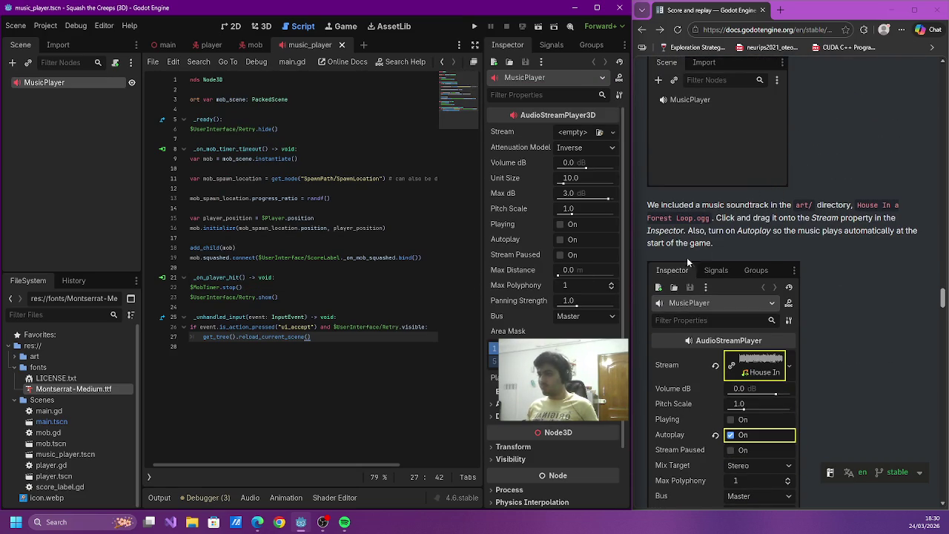
# - Read the docs' instruction about setting the Stream property in the browser
pyautogui.click(825, 218)
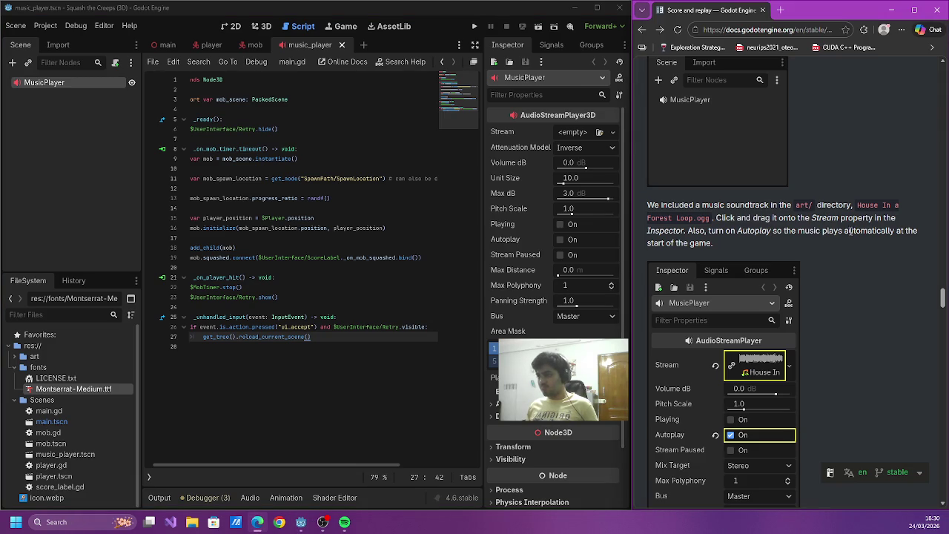
pyautogui.moveTo(752, 217); pyautogui.dragTo(838, 219)
pyautogui.click(840, 217)
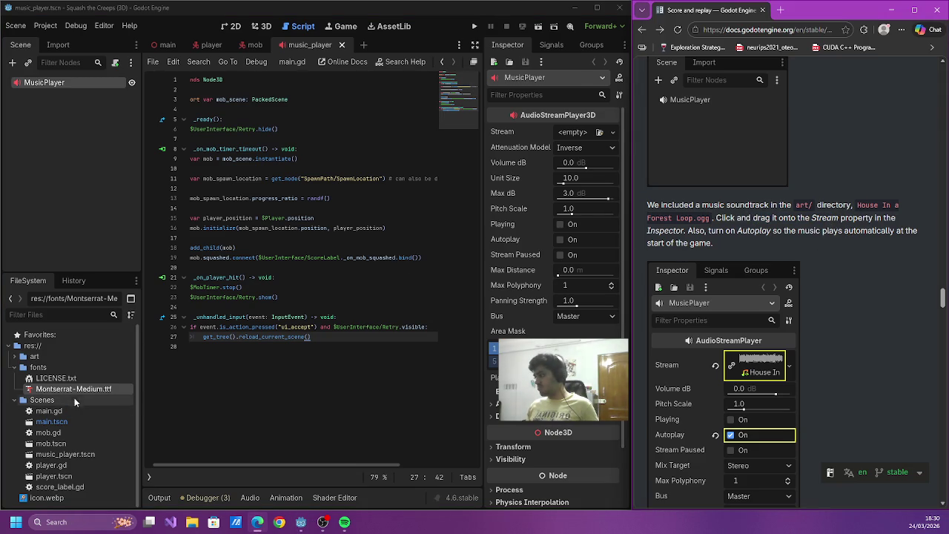
# - Assign House In a Forest Loop.ogg from res://art as MusicPlayer's Stream and enable Autoplay
pyautogui.click(14, 367)
pyautogui.click(21, 357)
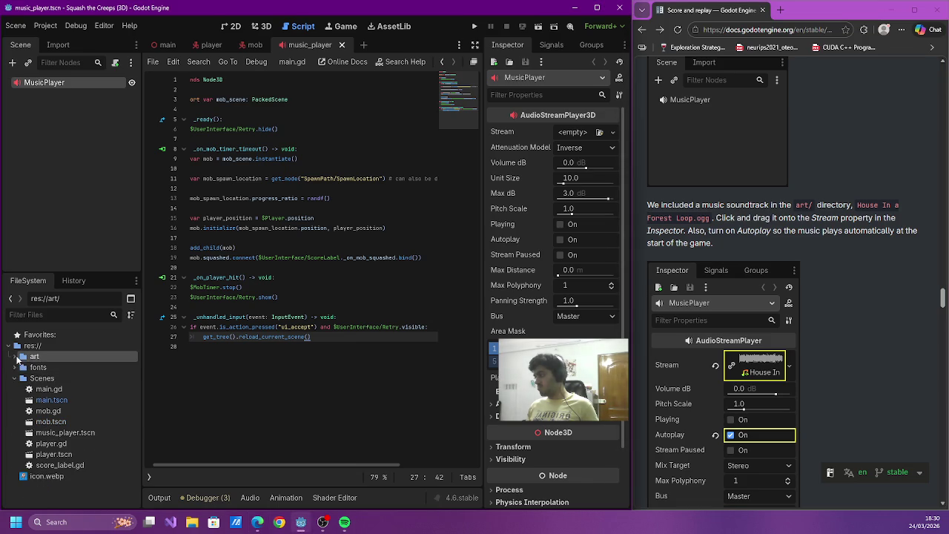
pyautogui.click(14, 357)
pyautogui.click(83, 390)
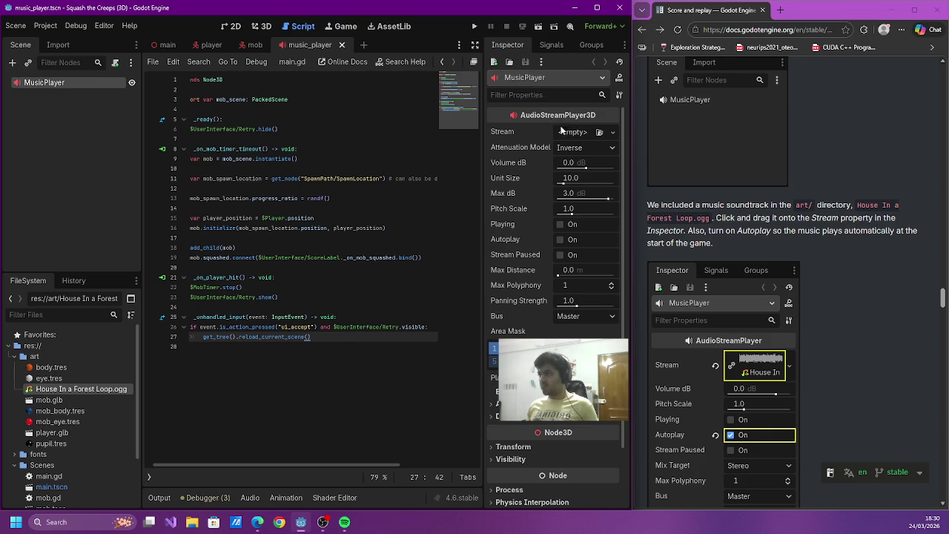
pyautogui.moveTo(77, 389); pyautogui.dragTo(585, 137)
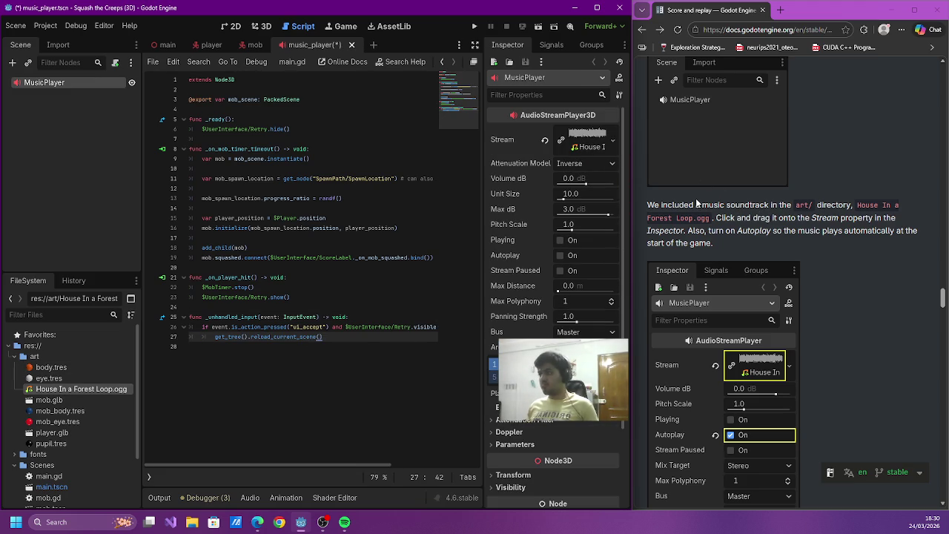
pyautogui.click(560, 254)
pyautogui.scroll(-3, 769, 265)
pyautogui.scroll(-1, 771, 261)
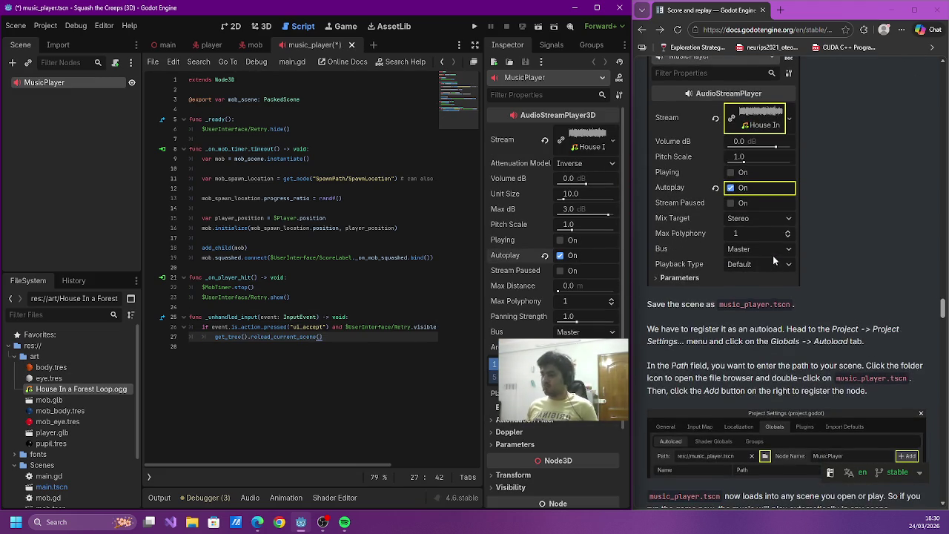
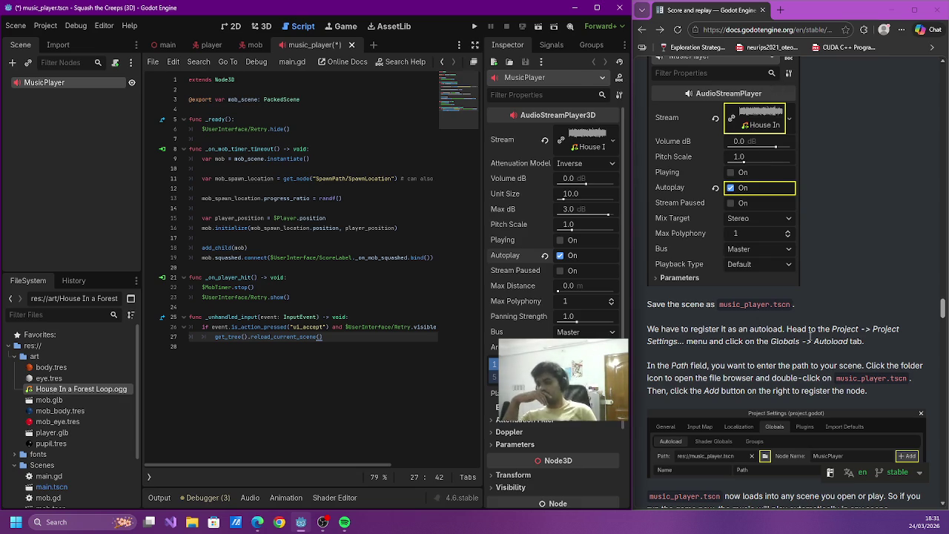
# - Read the autoload docs, then check the still-empty Autoload tab in Project Settings
pyautogui.scroll(-3, 772, 312)
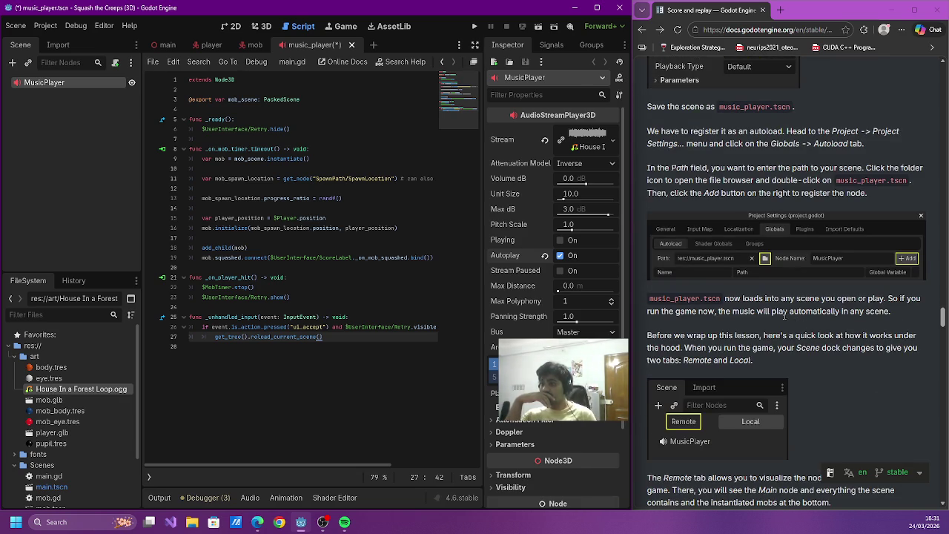
pyautogui.moveTo(665, 131); pyautogui.dragTo(849, 132)
pyautogui.click(853, 133)
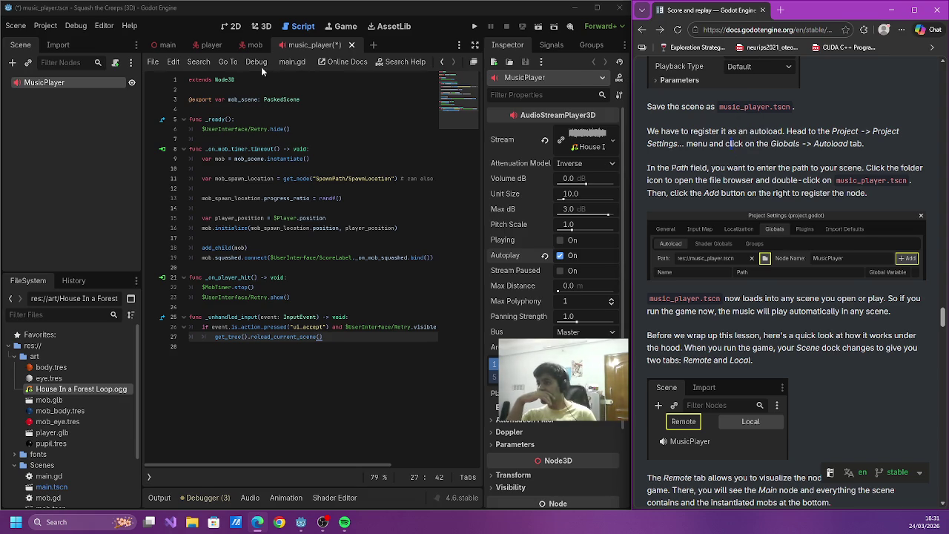
pyautogui.click(50, 26)
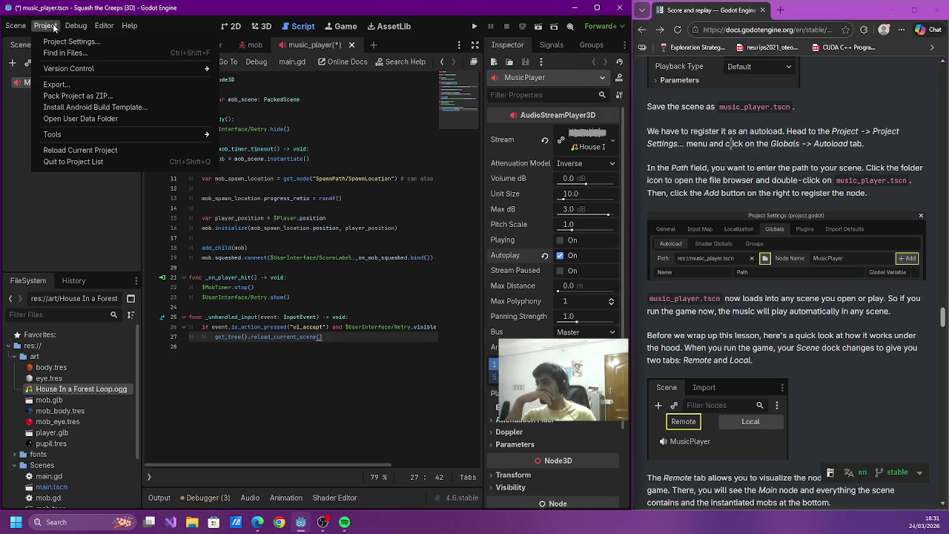
pyautogui.click(71, 42)
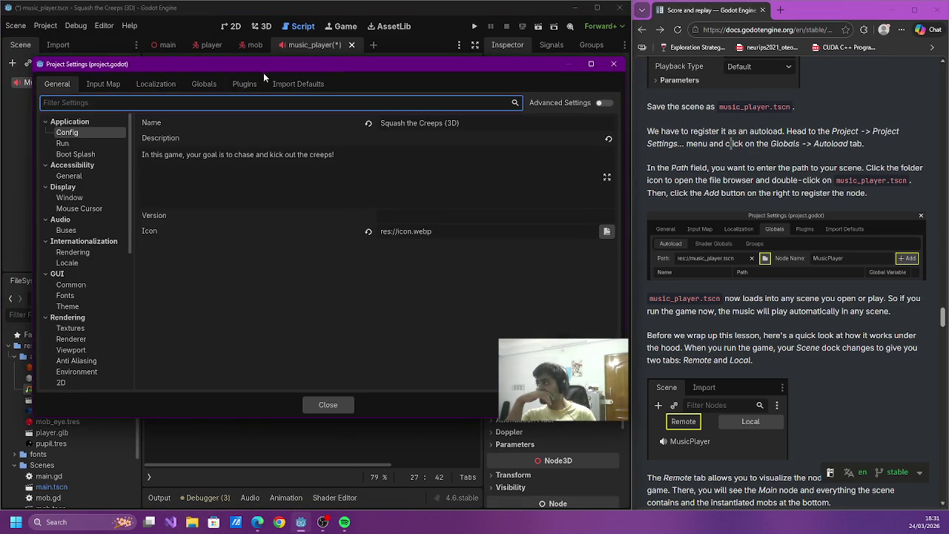
pyautogui.click(188, 83)
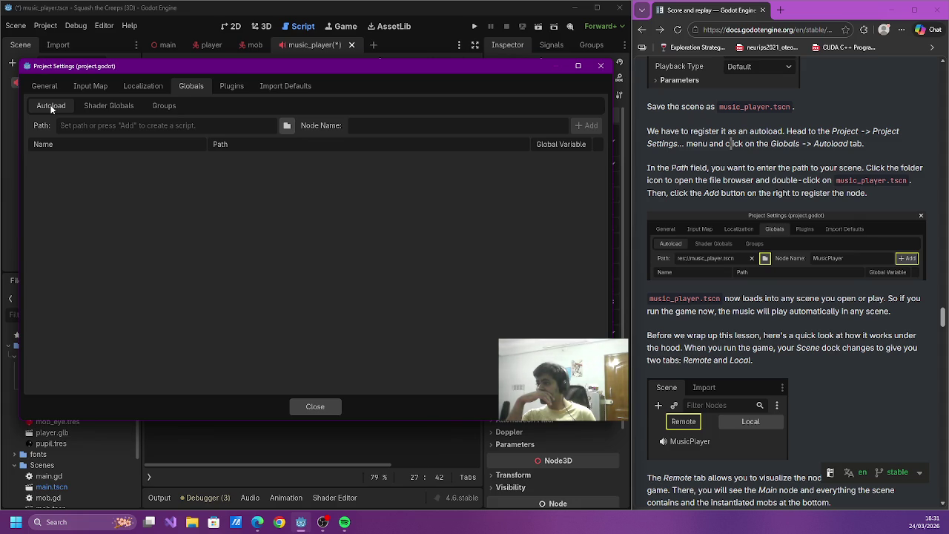
pyautogui.click(296, 46)
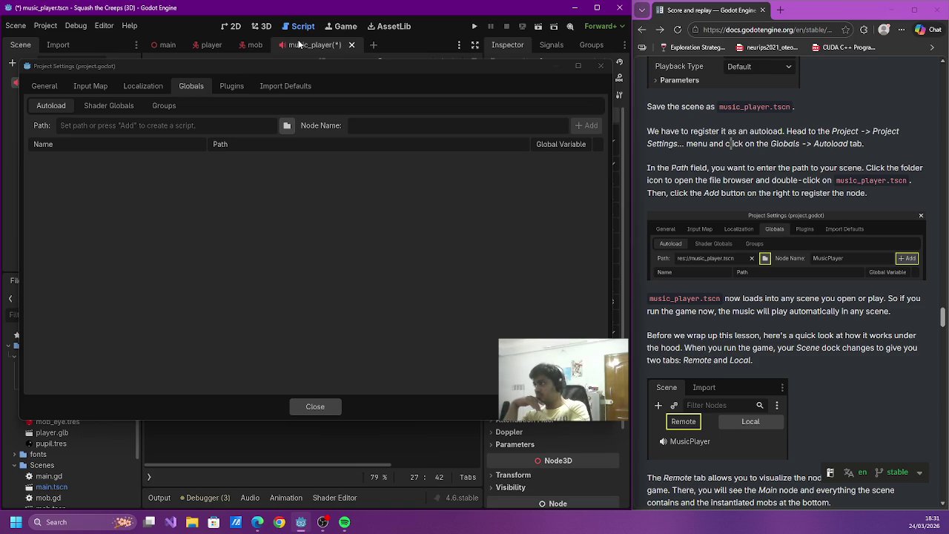
pyautogui.click(601, 65)
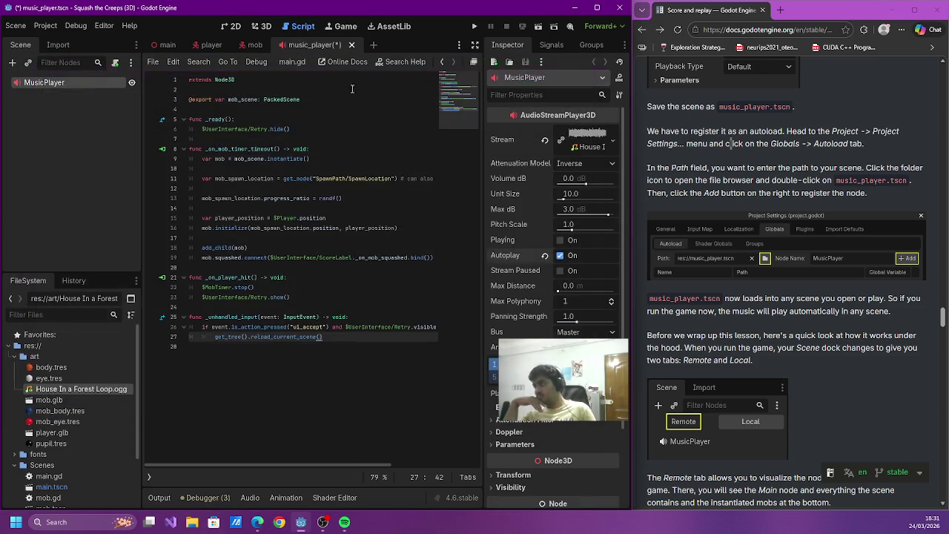
# - Save the music_player scene with Ctrl+S and reopen Project Settings
pyautogui.hotkey('ctrl', 's')
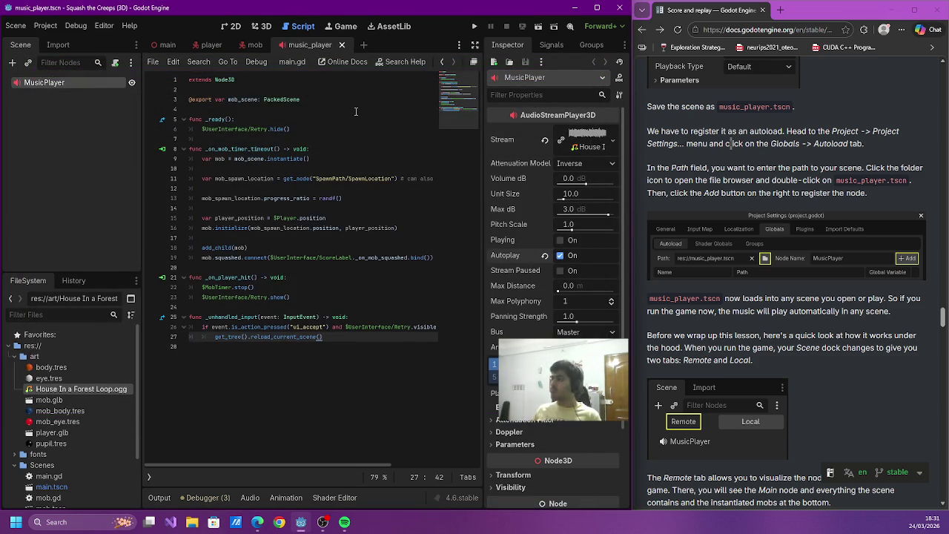
pyautogui.click(45, 25)
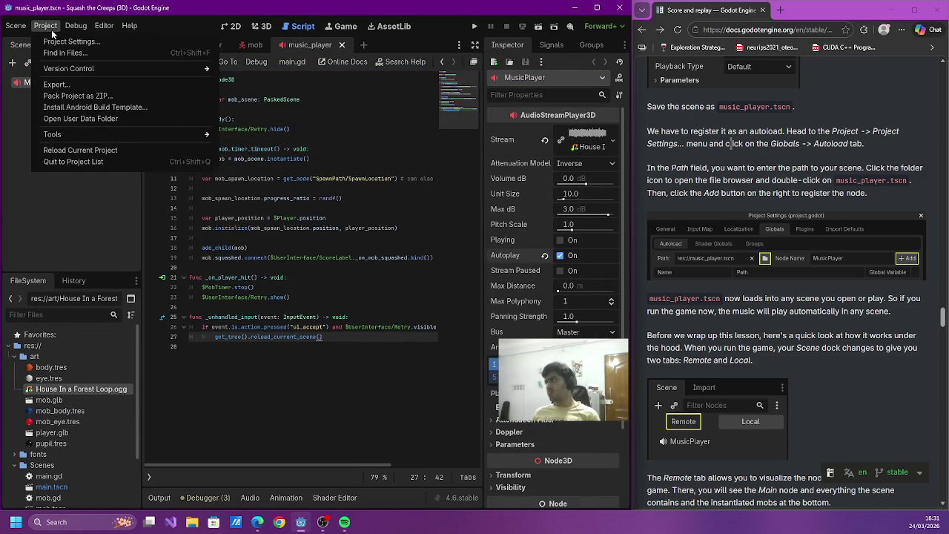
pyautogui.click(60, 41)
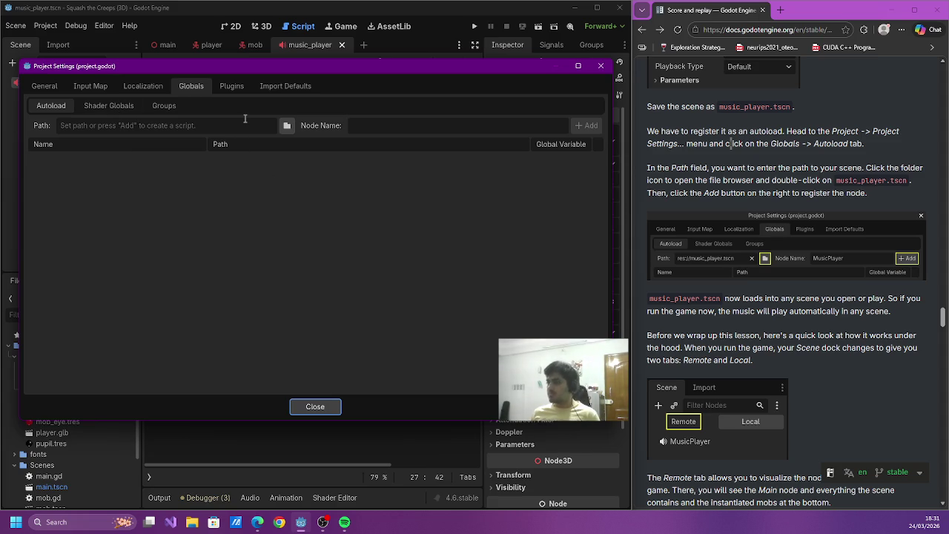
# - Choose res://Scenes/music_player.tscn as the autoload path
pyautogui.click(285, 126)
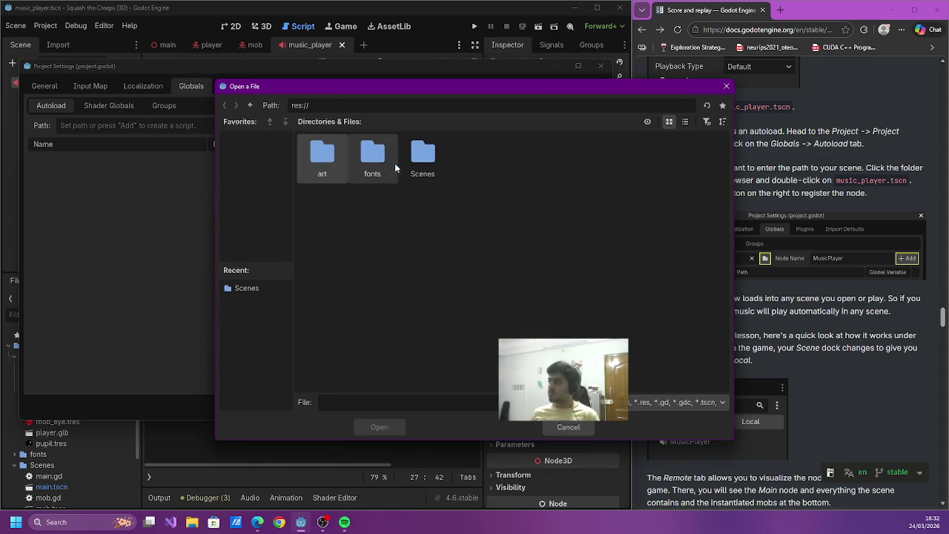
pyautogui.doubleClick(423, 154)
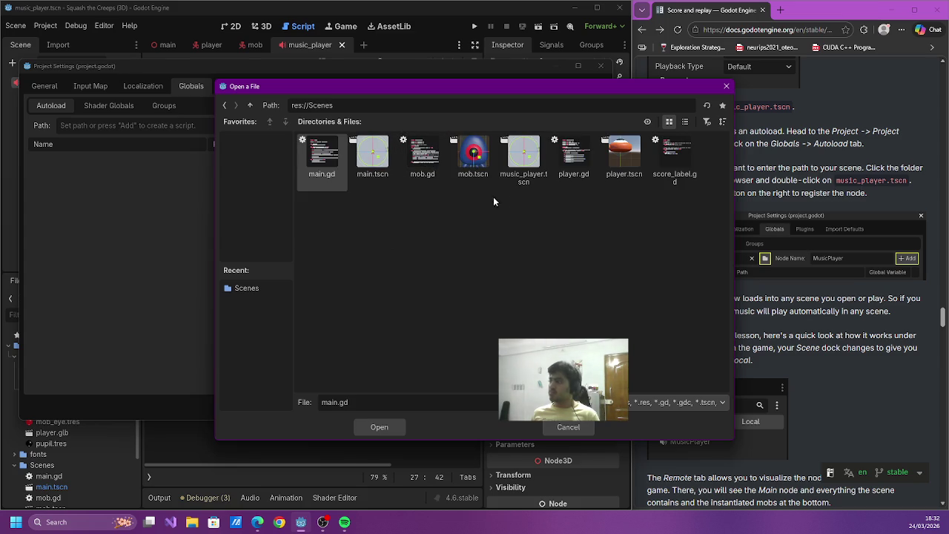
pyautogui.click(529, 182)
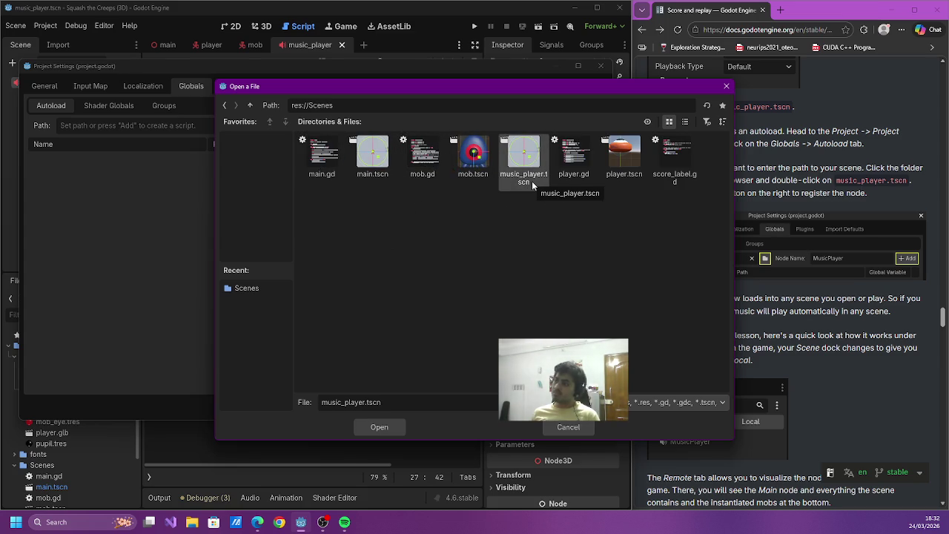
pyautogui.doubleClick(532, 181)
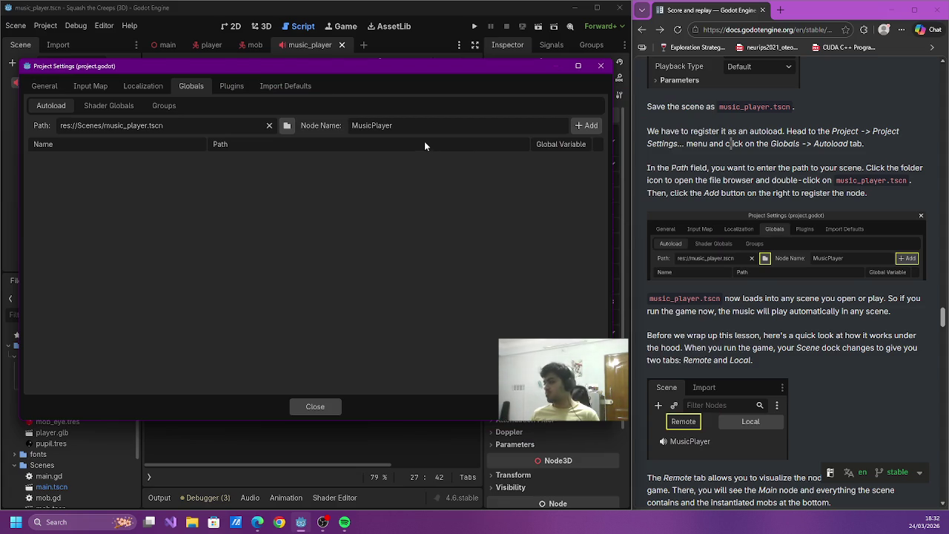
# - Reopen Project Settings and add MusicPlayer as an enabled autoload
pyautogui.moveTo(362, 73); pyautogui.dragTo(578, 200)
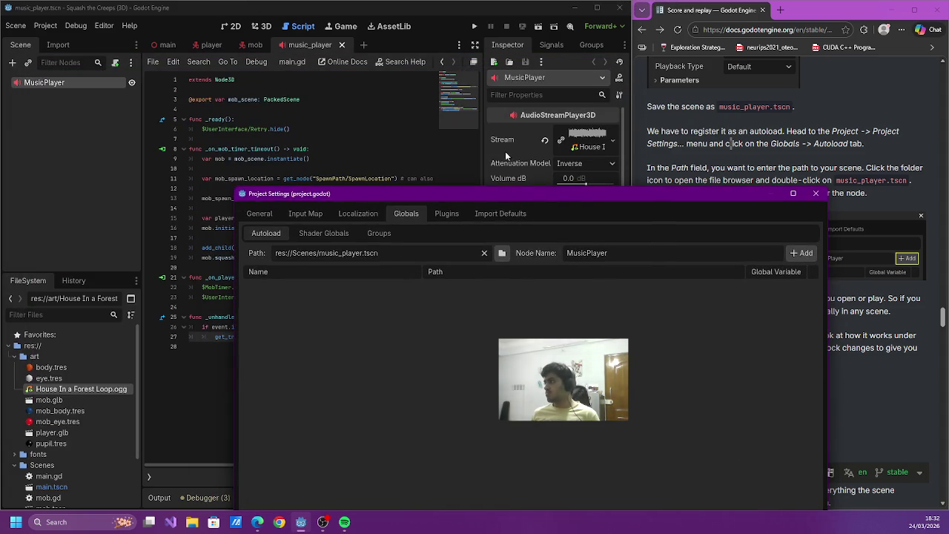
pyautogui.click(274, 33)
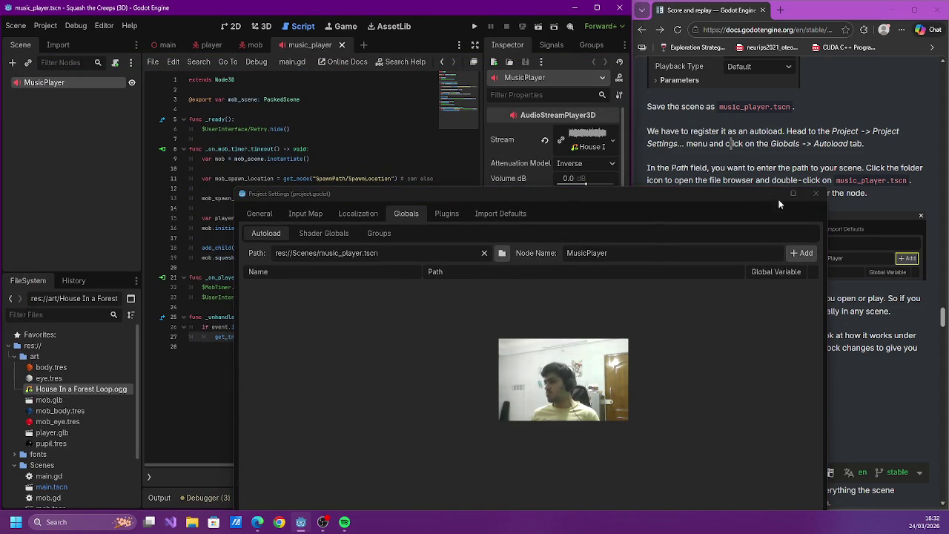
pyautogui.click(816, 194)
pyautogui.click(259, 27)
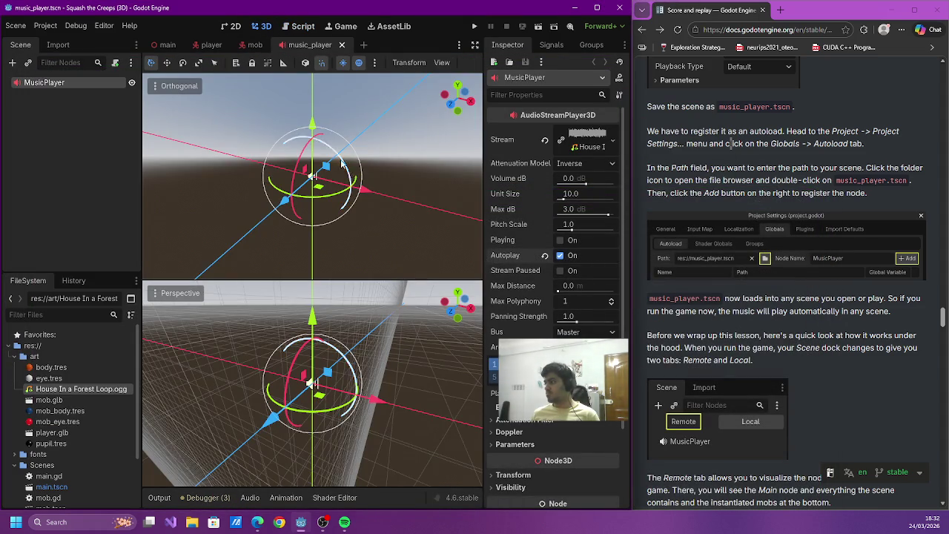
pyautogui.click(49, 26)
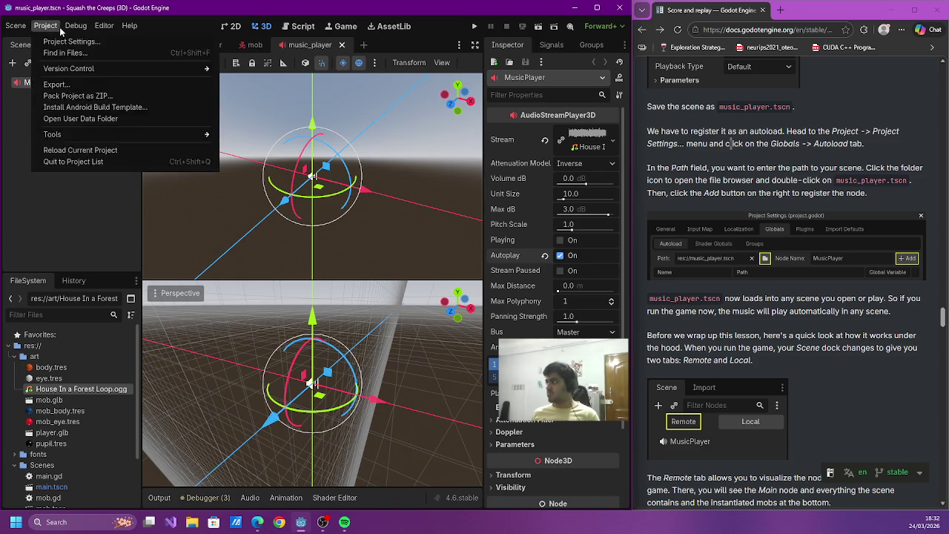
pyautogui.click(71, 41)
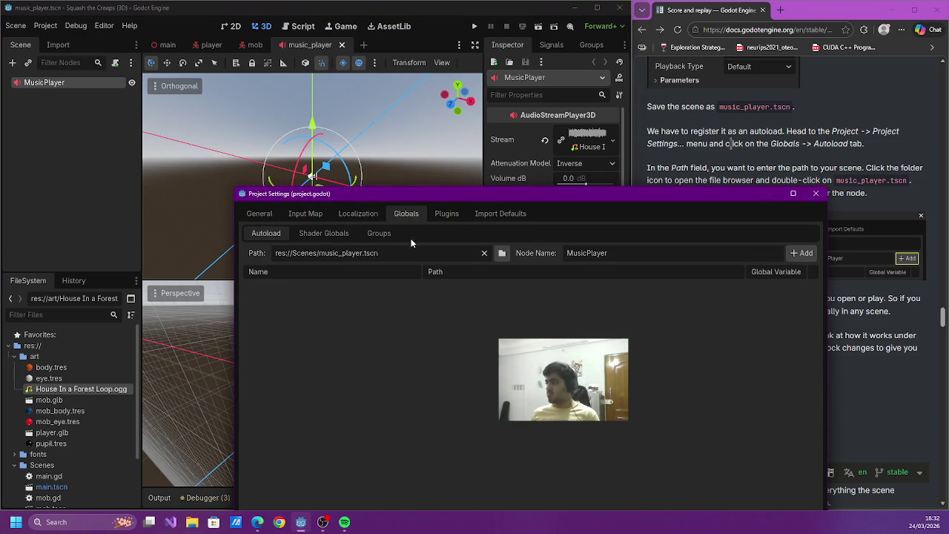
pyautogui.moveTo(457, 194)
pyautogui.mouseDown()
pyautogui.moveTo(342, 131)
pyautogui.moveTo(231, 95)
pyautogui.moveTo(251, 95)
pyautogui.mouseUp()
pyautogui.click(596, 154)
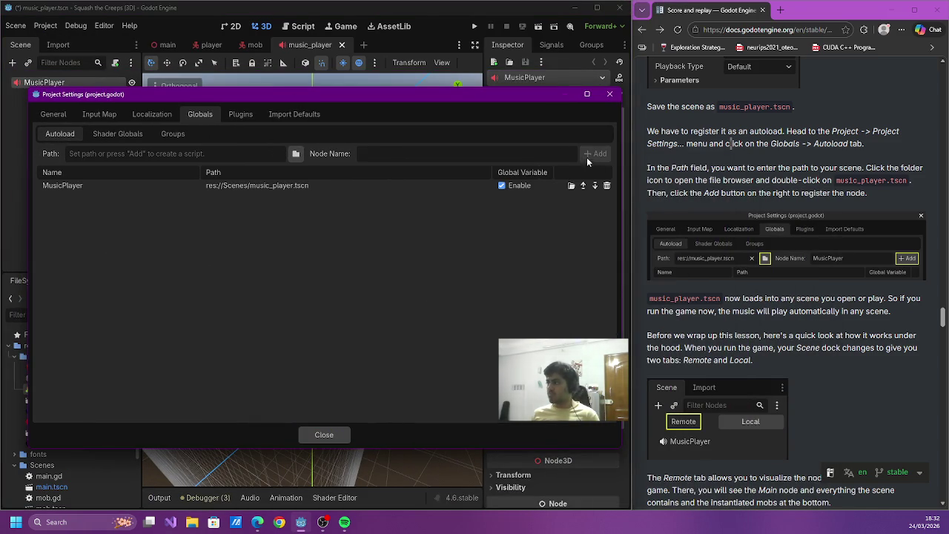
# - Scroll through the docs, close Project Settings, and switch to the main.tscn scene
pyautogui.scroll(-2, 699, 276)
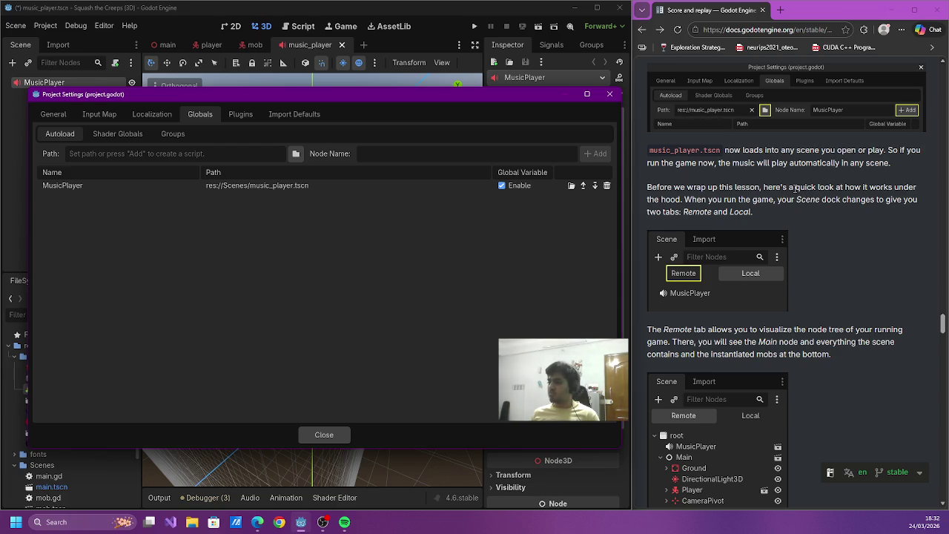
pyautogui.scroll(-2, 795, 189)
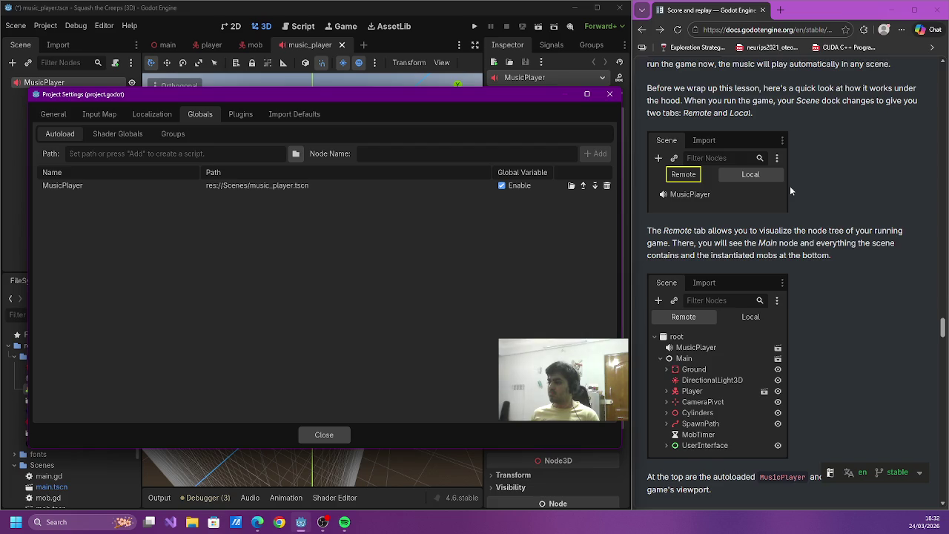
pyautogui.scroll(-5, 790, 187)
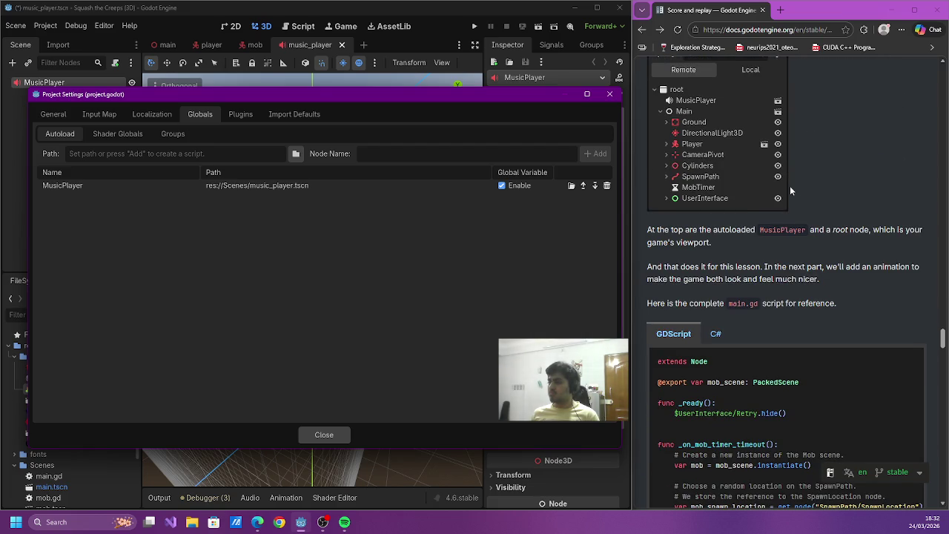
pyautogui.scroll(-4, 790, 185)
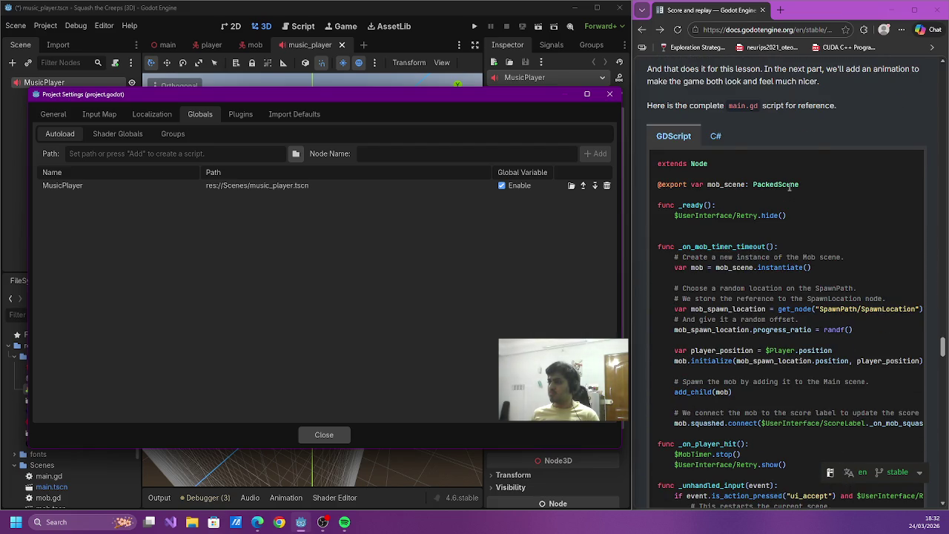
pyautogui.scroll(-9, 790, 187)
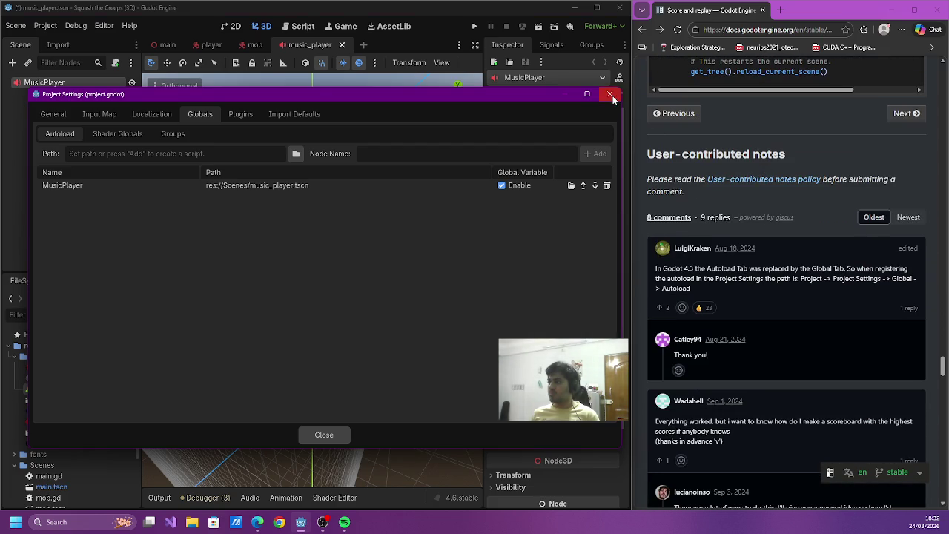
pyautogui.click(610, 95)
pyautogui.click(163, 45)
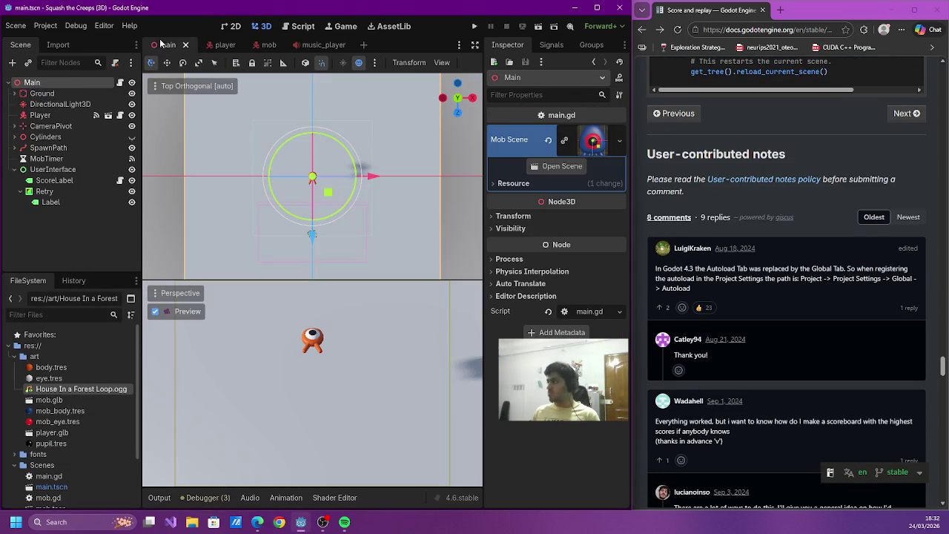
# - Run the game with music and play the first rounds, restarting after each death
pyautogui.click(475, 28)
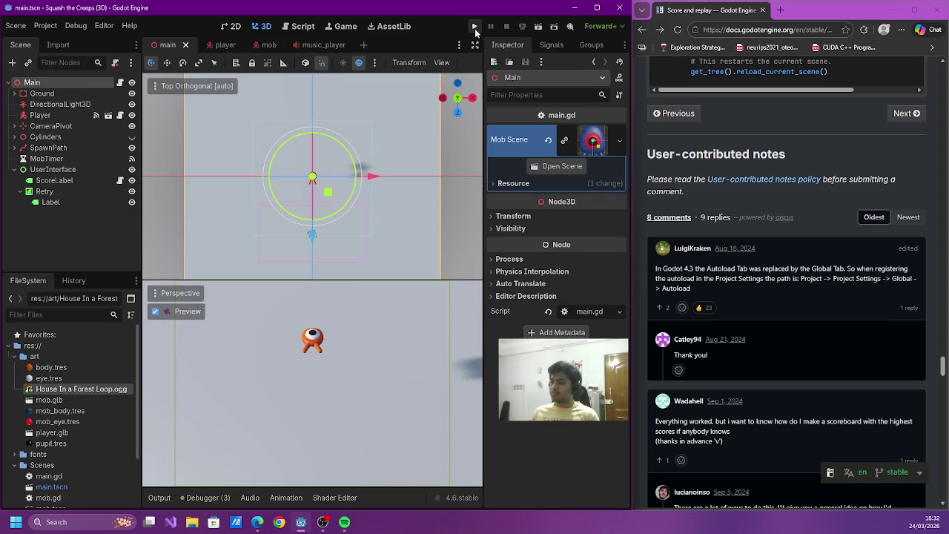
pyautogui.click(475, 30)
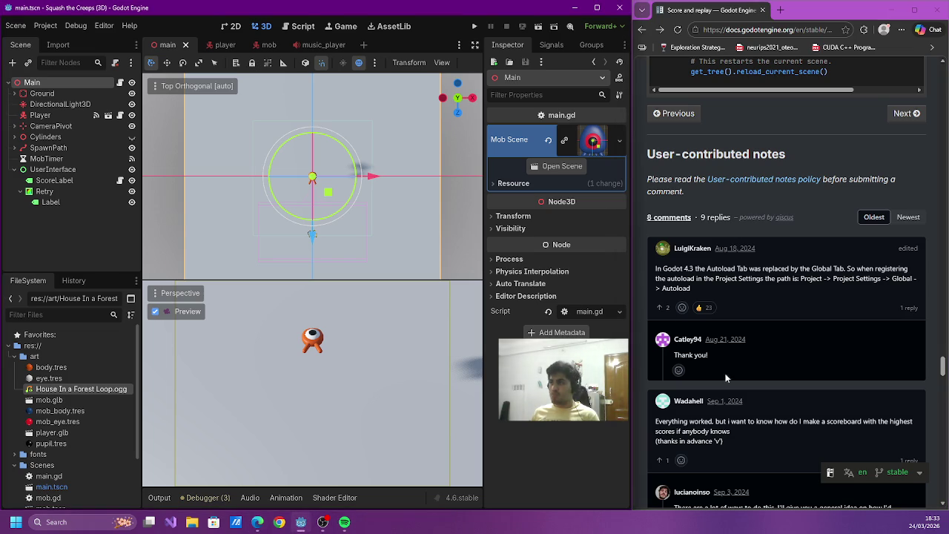
pyautogui.click(476, 26)
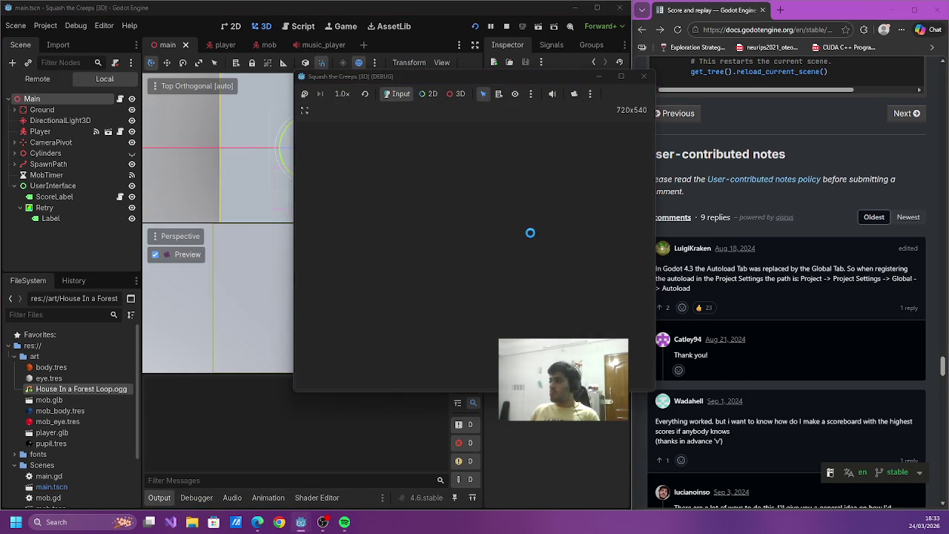
pyautogui.press('Right')
pyautogui.press('space')
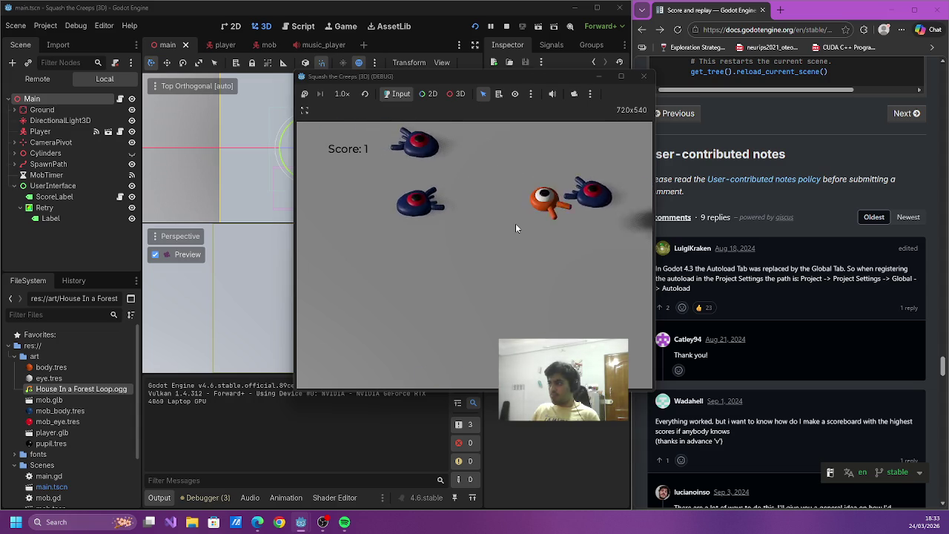
pyautogui.press('Return')
pyautogui.press('Up')
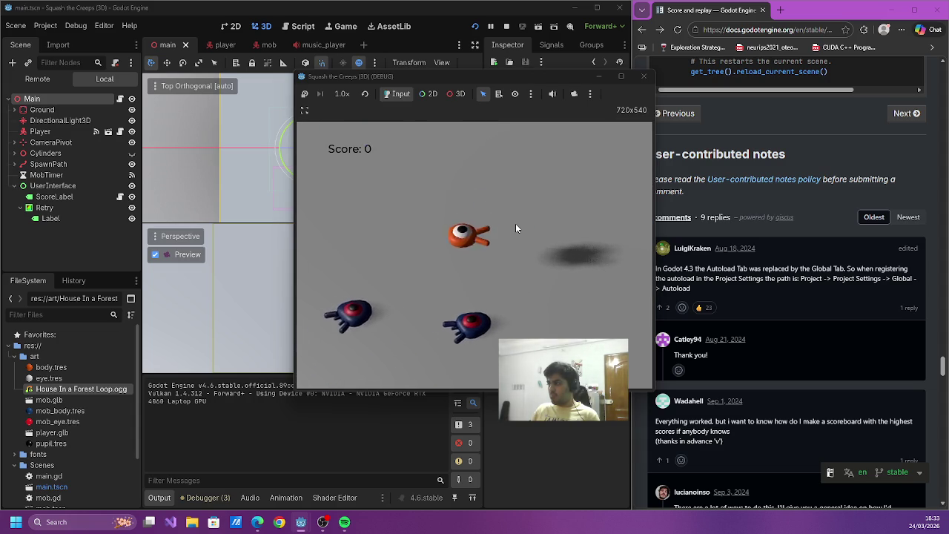
pyautogui.press('Left')
pyautogui.press('Return')
pyautogui.press('Left')
pyautogui.press('Return')
pyautogui.press('Left')
pyautogui.press('Right')
pyautogui.press('space')
pyautogui.press('Left')
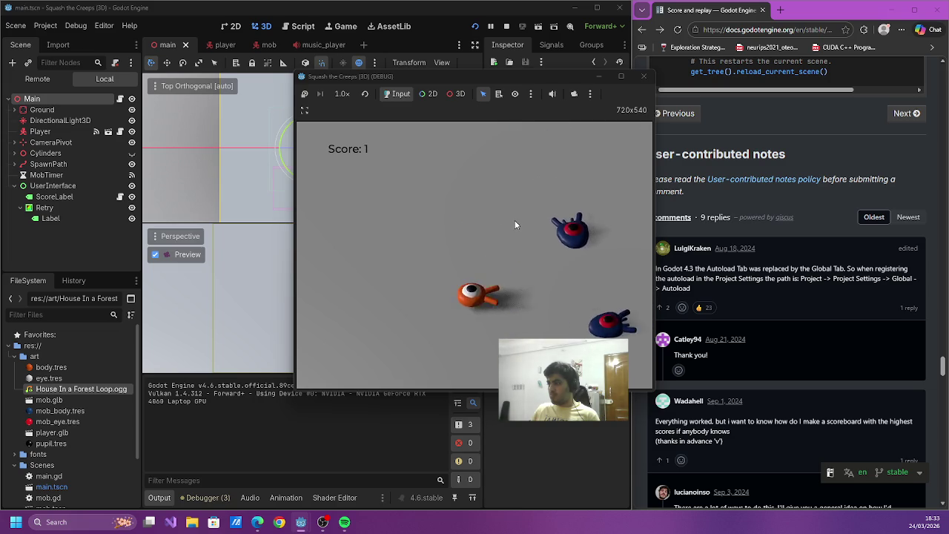
pyautogui.press('Down')
pyautogui.press('Up')
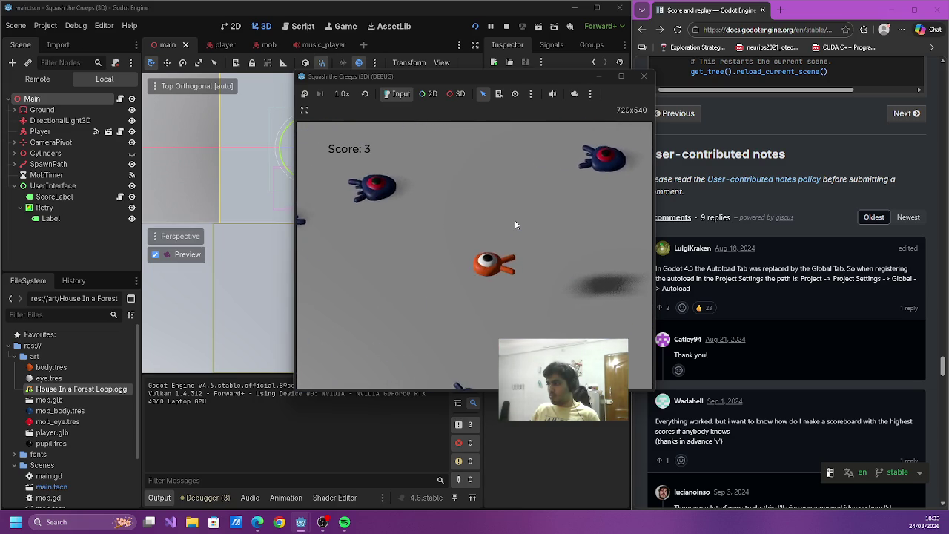
pyautogui.press('Up')
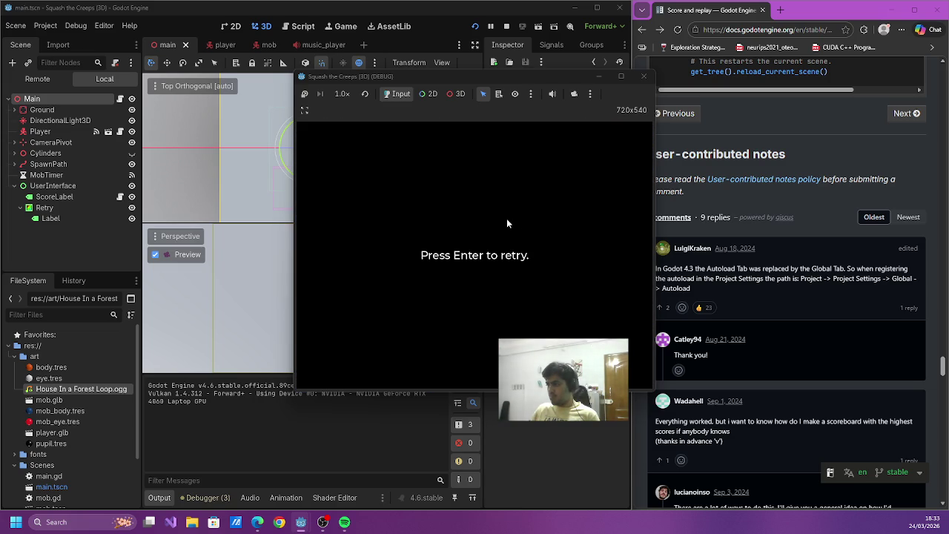
# - Keep playing, dodging and squashing mobs, restarting from the retry screen
pyautogui.press('Return')
pyautogui.press('Down')
pyautogui.press('Up')
pyautogui.press('Left')
pyautogui.press('Down')
pyautogui.press('Left')
pyautogui.press('Right')
pyautogui.press('Up')
pyautogui.press('Right')
pyautogui.press('Left')
pyautogui.press('Right')
pyautogui.press('Down')
pyautogui.press('Return')
pyautogui.press('Up')
pyautogui.press('Left')
pyautogui.press('Right')
pyautogui.press('Down')
pyautogui.press('Left')
pyautogui.press('Right')
pyautogui.press('Up')
pyautogui.press('Down')
pyautogui.press('Return')
# - Play a final round, squashing mobs up to a score of 5, then stop with F8
pyautogui.press('Down')
pyautogui.press('Right')
pyautogui.press('space')
pyautogui.press('Left')
pyautogui.press('Down')
pyautogui.press('Up')
pyautogui.press('space')
pyautogui.press('Right')
pyautogui.press('Down')
pyautogui.press('Left')
pyautogui.press('Down')
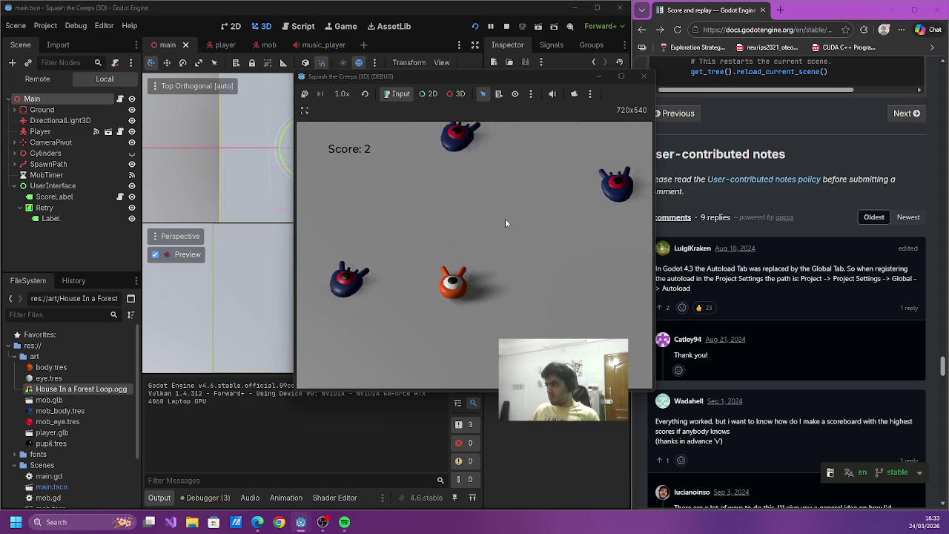
pyautogui.press('Up')
pyautogui.press('space')
pyautogui.press('Right')
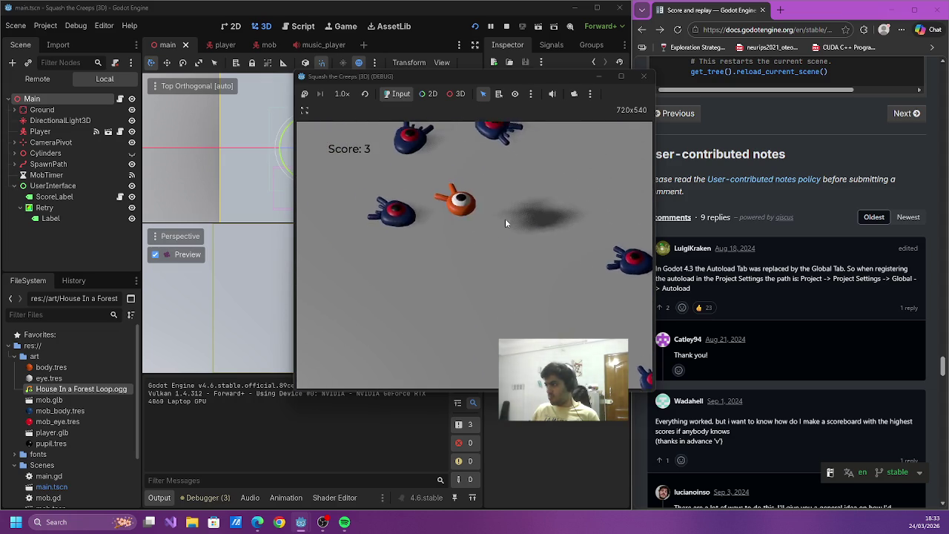
pyautogui.press('Left')
pyautogui.press('Right')
pyautogui.press('space')
pyautogui.press('Left')
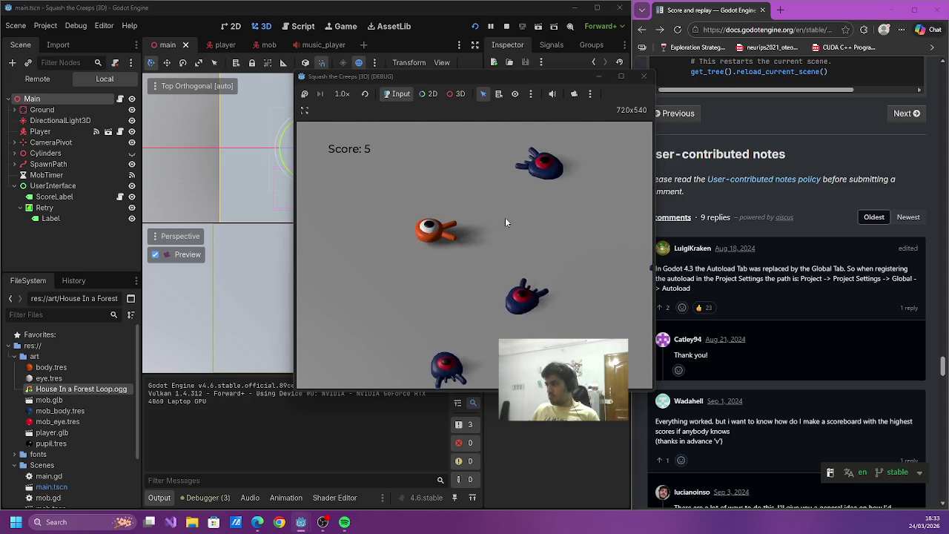
pyautogui.press('Left')
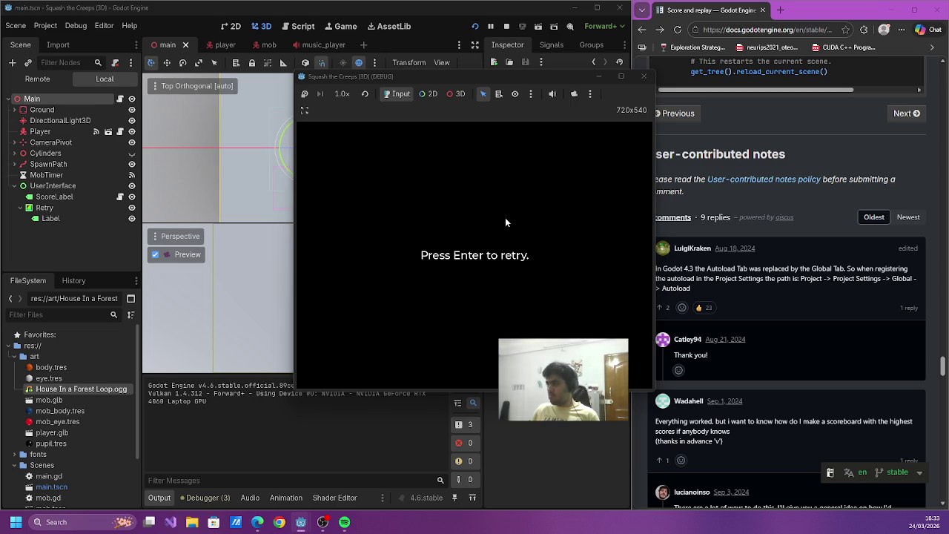
pyautogui.press('F8')
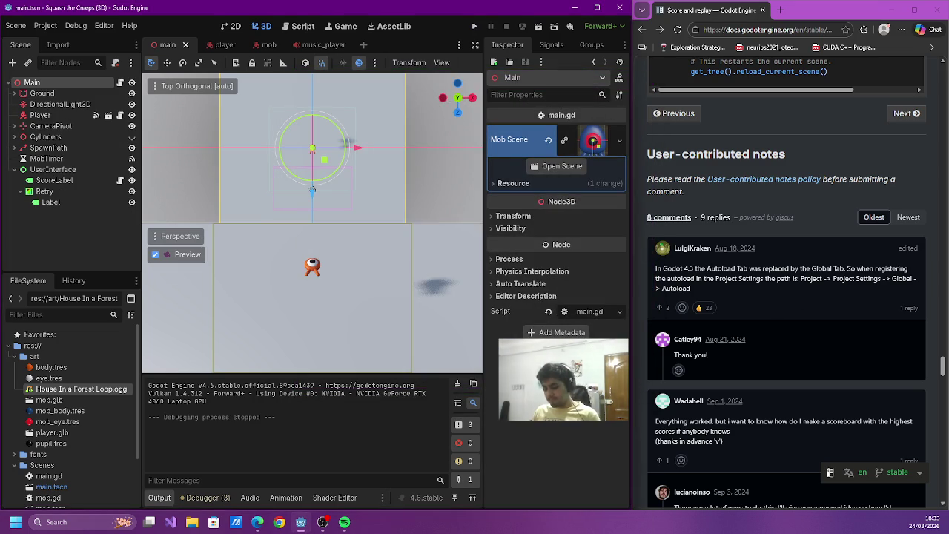
# - Open the Debugger warnings list and rename player.gd's unused body parameter to _body
pyautogui.click(345, 522)
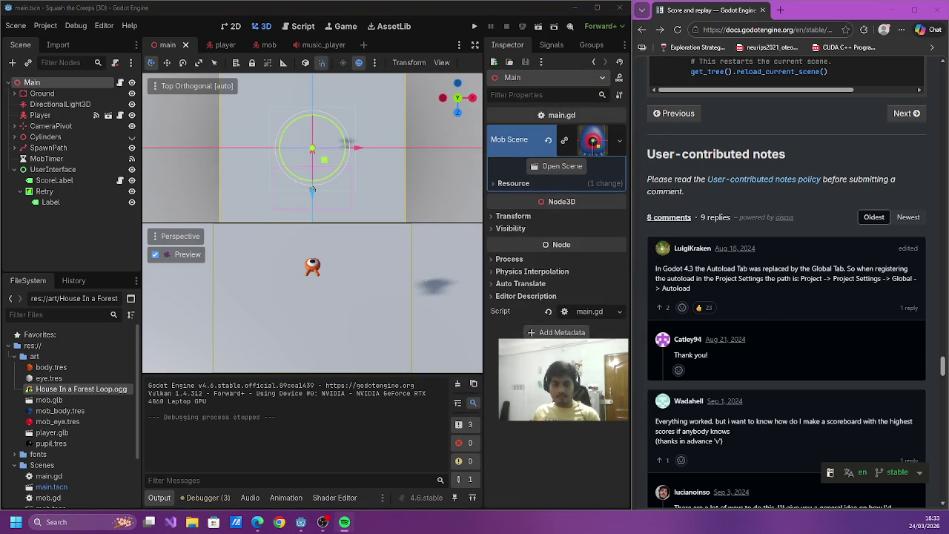
pyautogui.hotkey('alt', 'Tab')
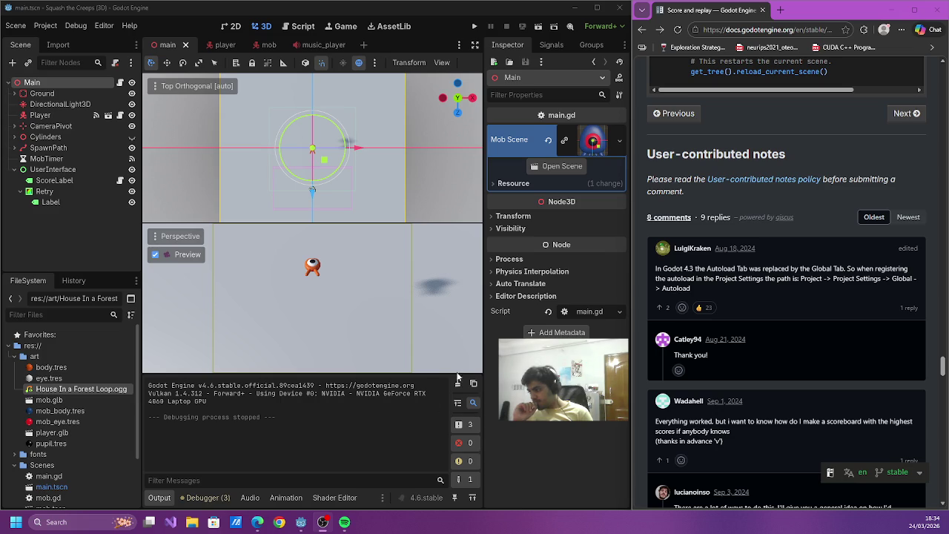
pyautogui.moveTo(257, 522)
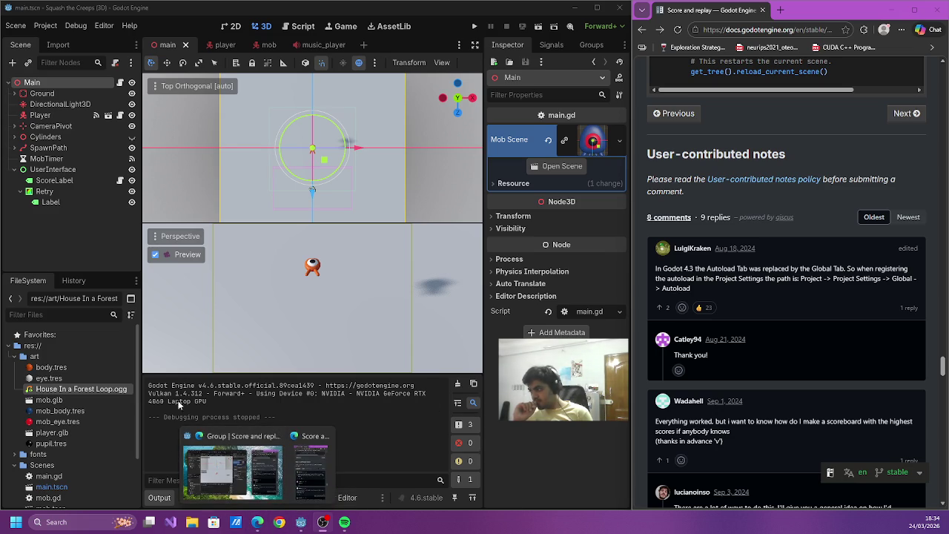
pyautogui.click(211, 498)
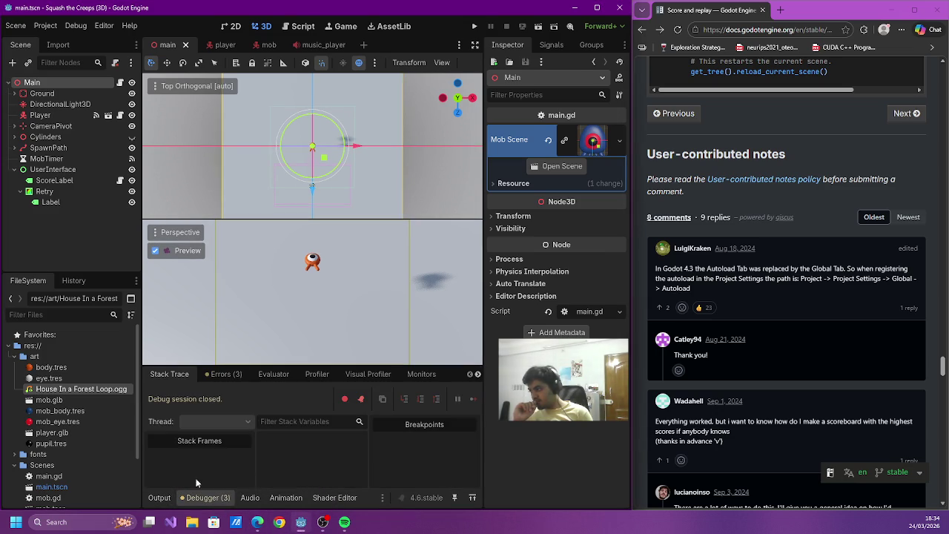
pyautogui.click(227, 374)
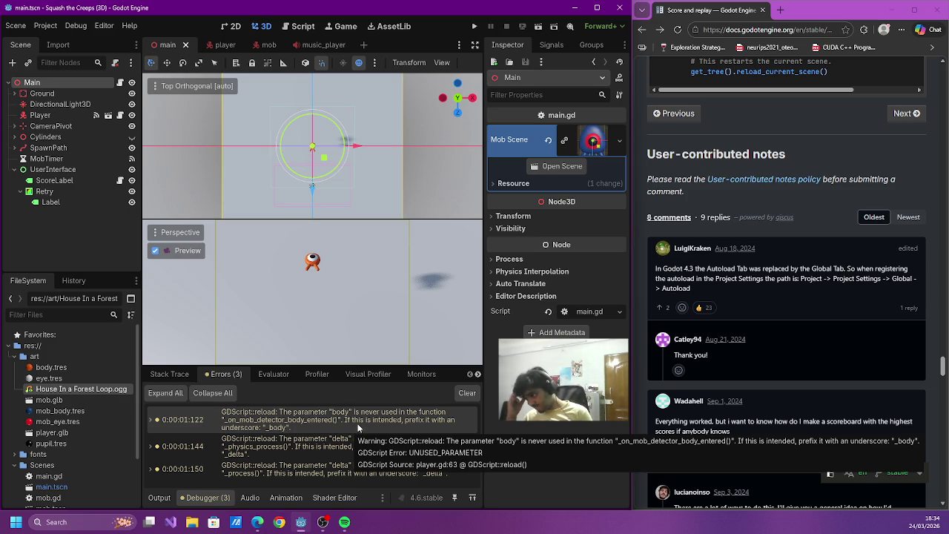
pyautogui.doubleClick(389, 427)
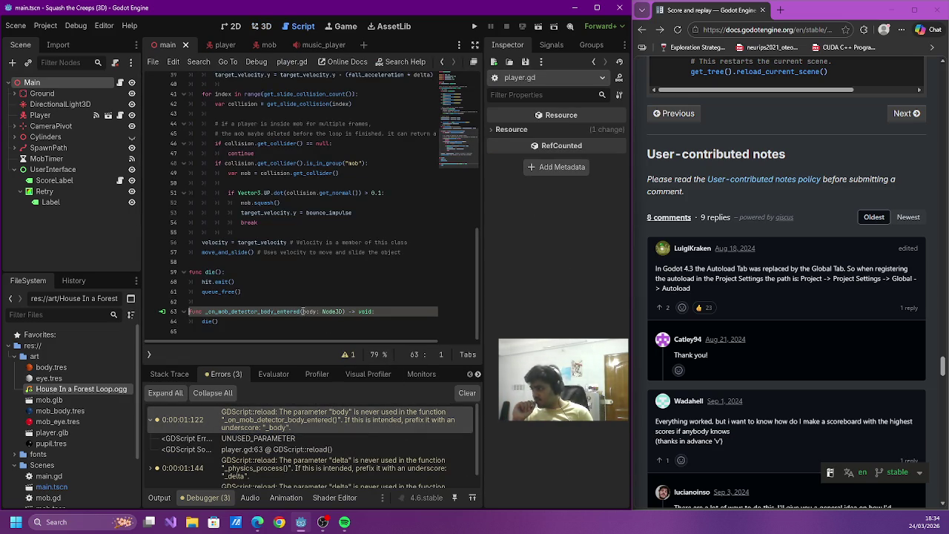
pyautogui.write('_')
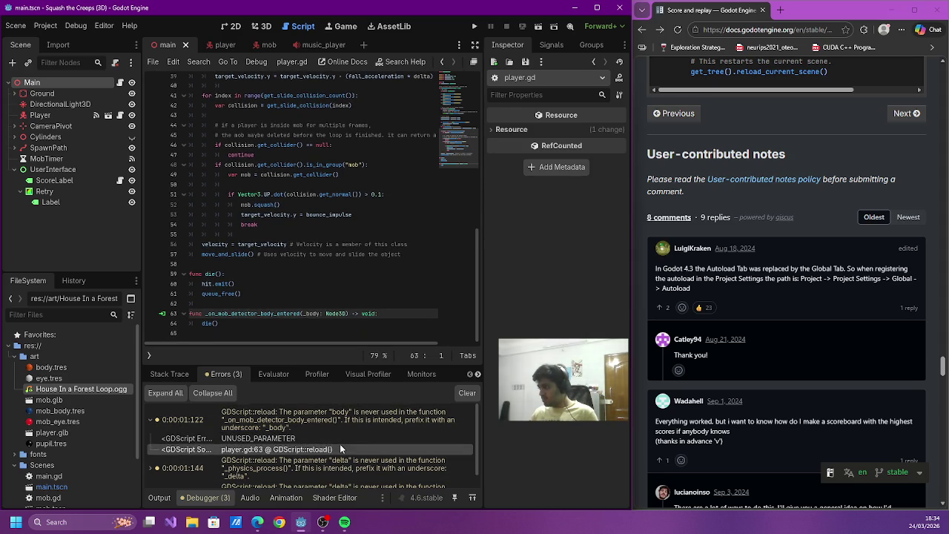
# - Rename the unused delta to _delta in mob.gd and score_label.gd, then run the game
pyautogui.click(337, 463)
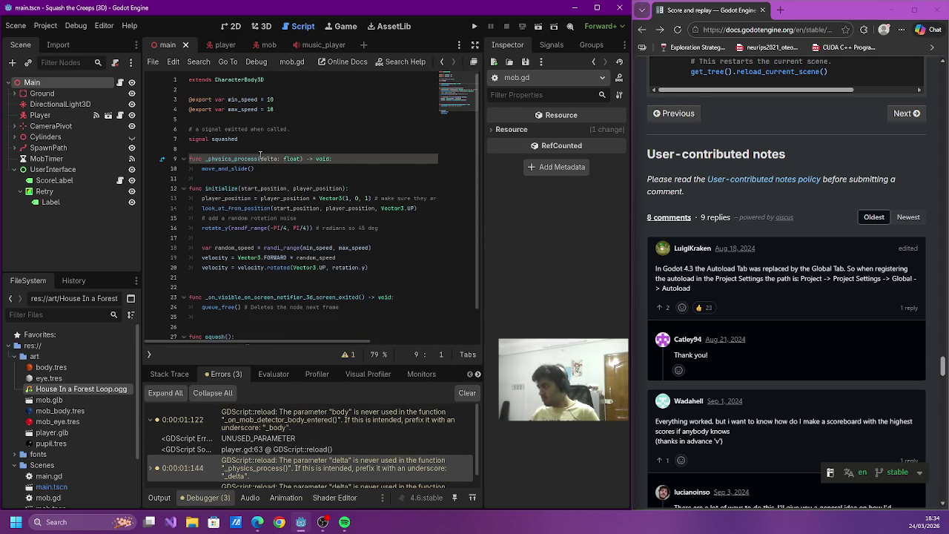
pyautogui.write('_')
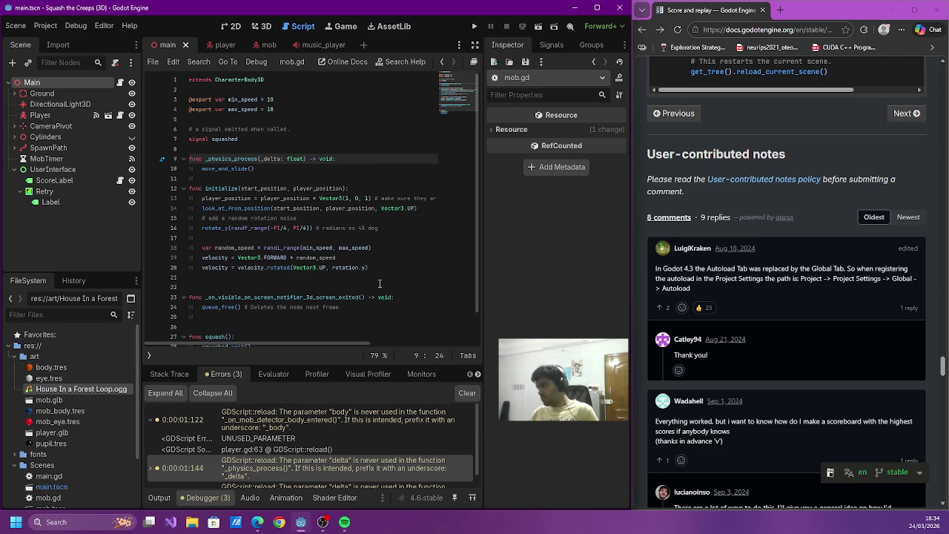
pyautogui.click(335, 481)
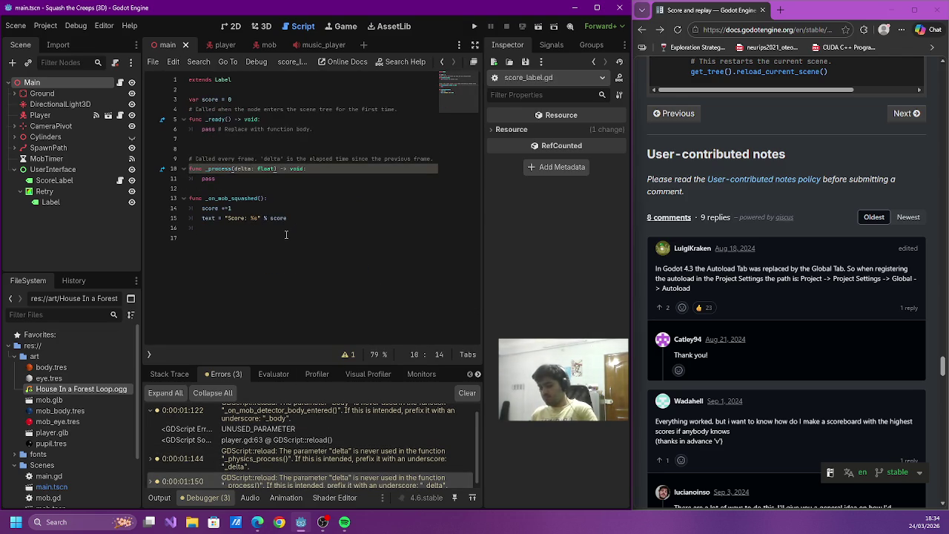
pyautogui.write('_')
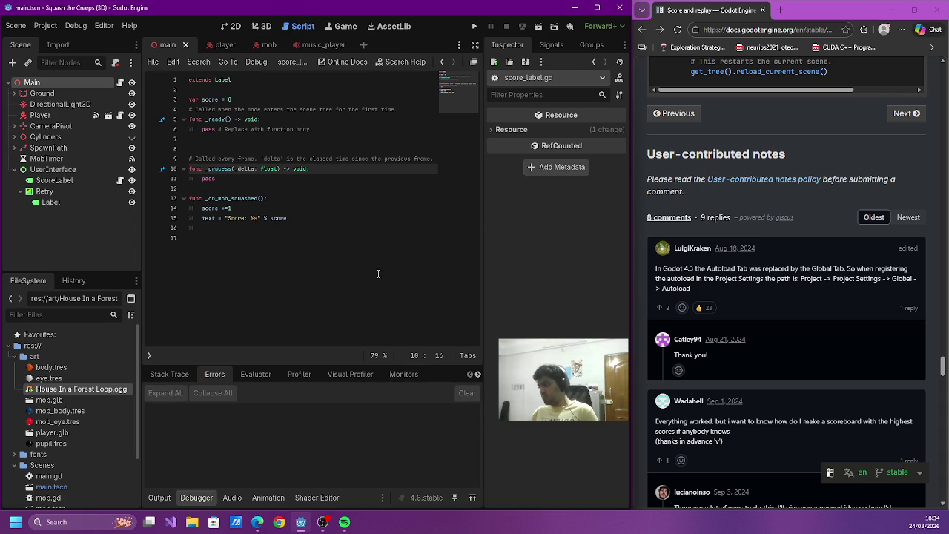
pyautogui.click(474, 26)
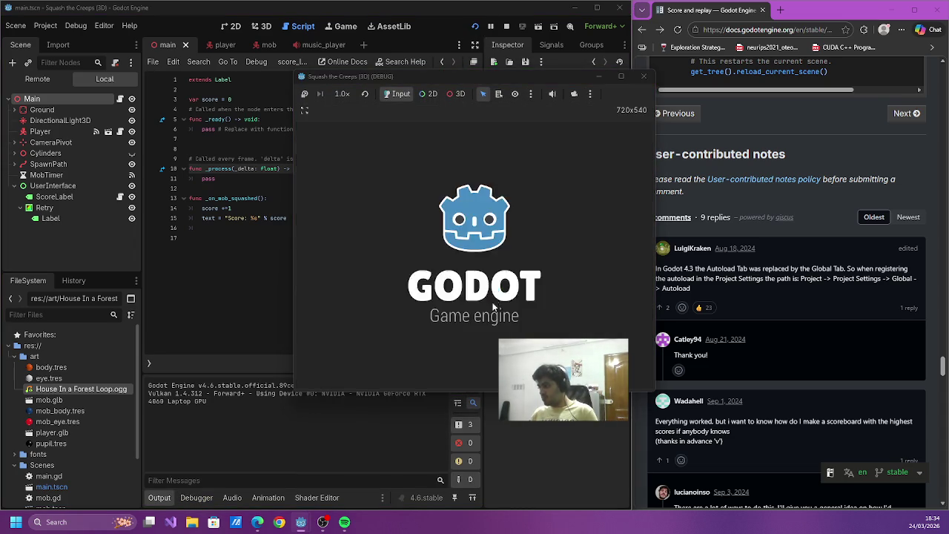
# - Play briefly to a score of 2, close the game, and toggle the Output standard-messages filter
pyautogui.press('space')
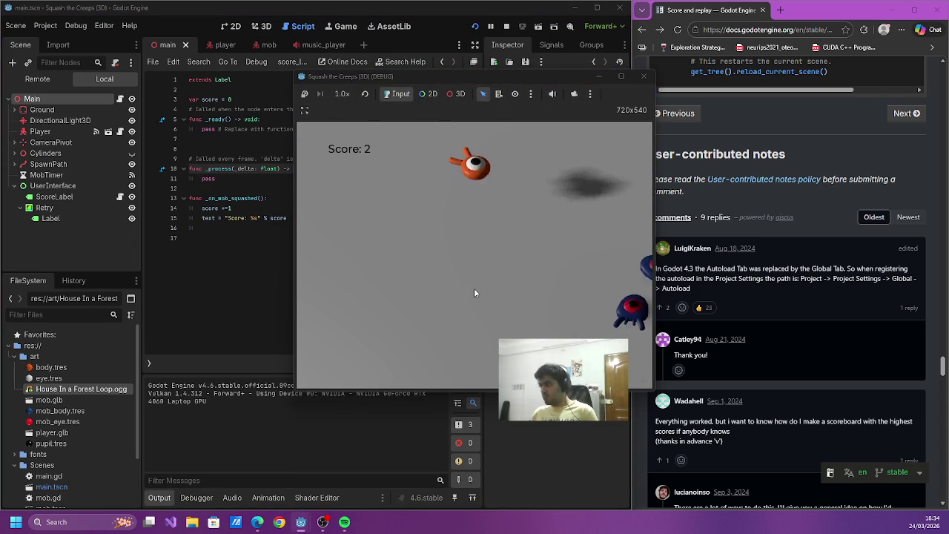
pyautogui.press('Return')
pyautogui.press('Down')
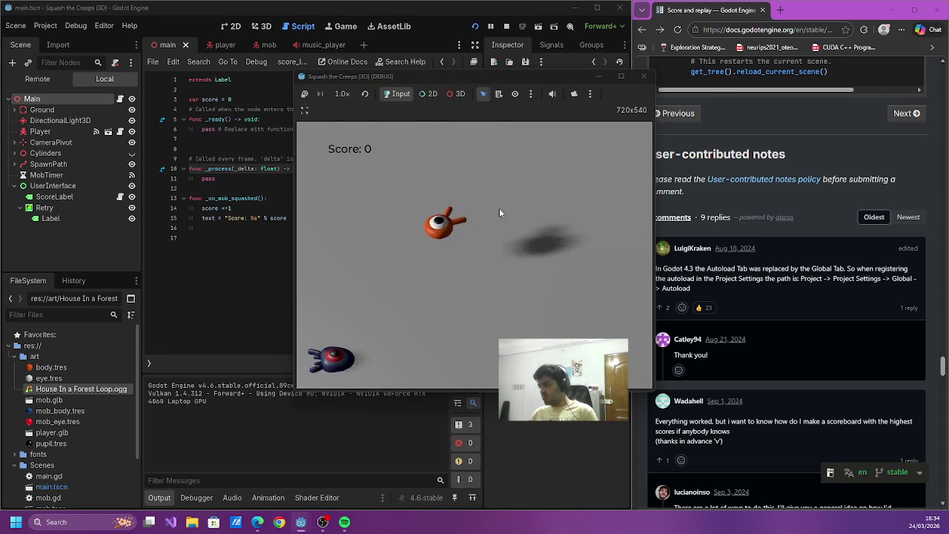
pyautogui.click(644, 76)
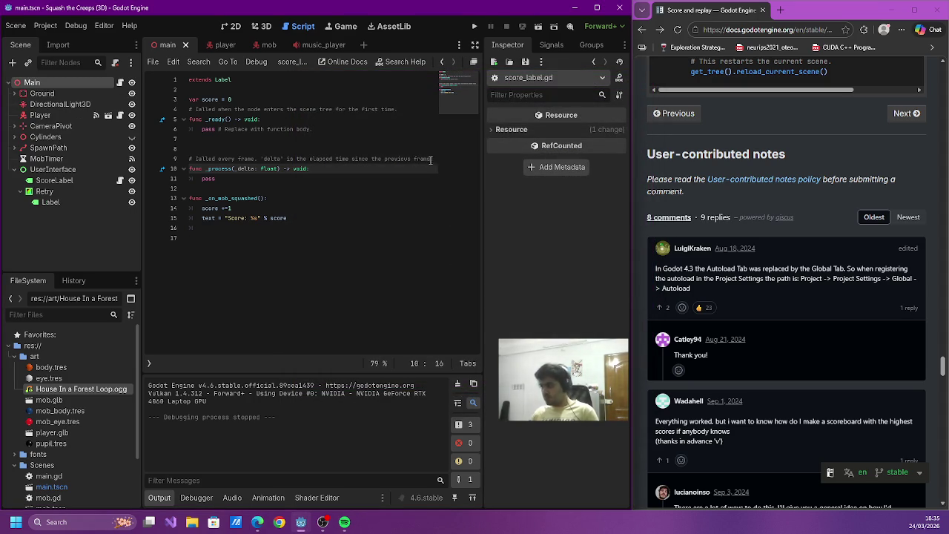
pyautogui.click(459, 425)
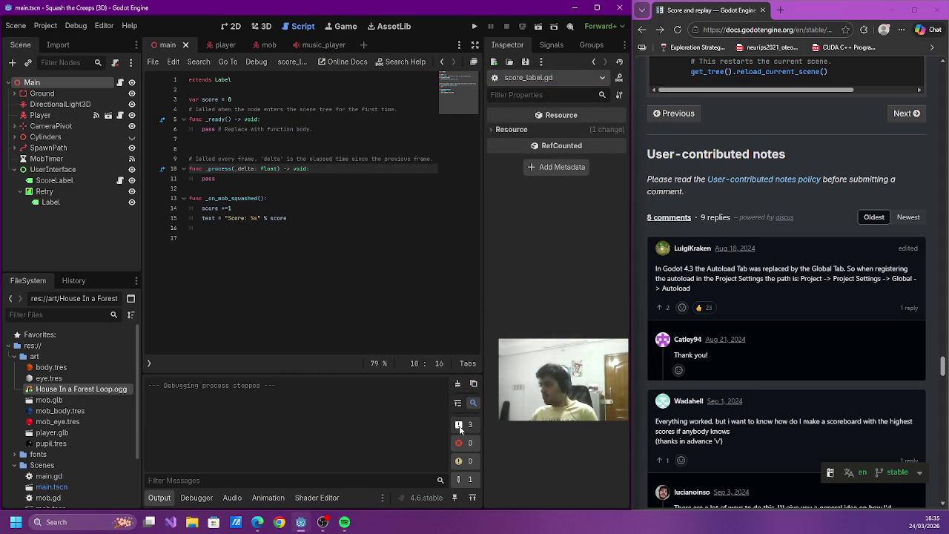
pyautogui.click(459, 426)
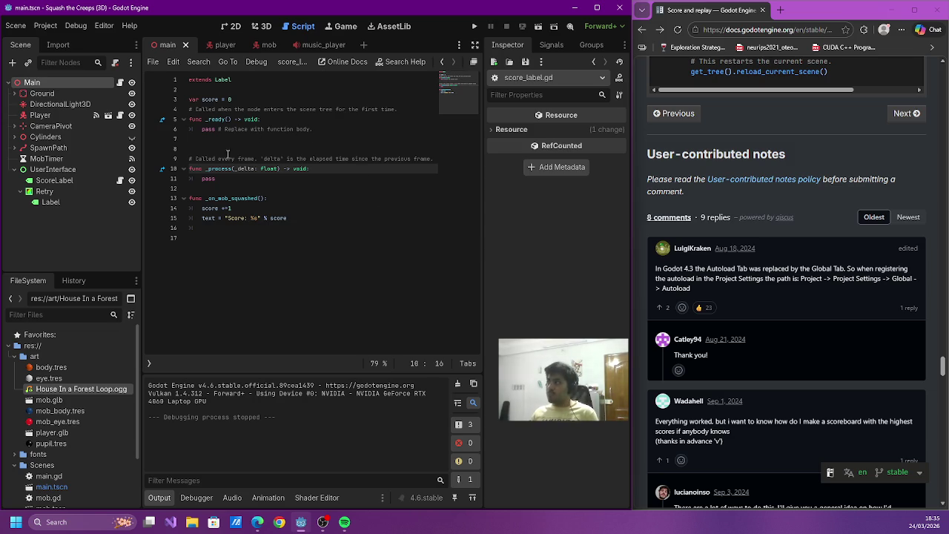
# - Read the docs comments about a high-score scoreboard and the top 10 file reply
pyautogui.scroll(-3, 716, 202)
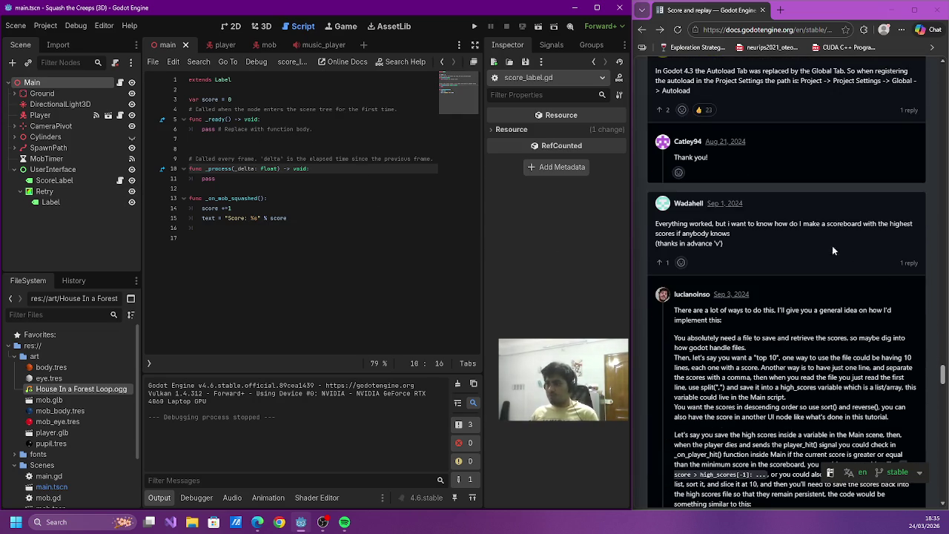
pyautogui.moveTo(757, 223); pyautogui.dragTo(882, 234)
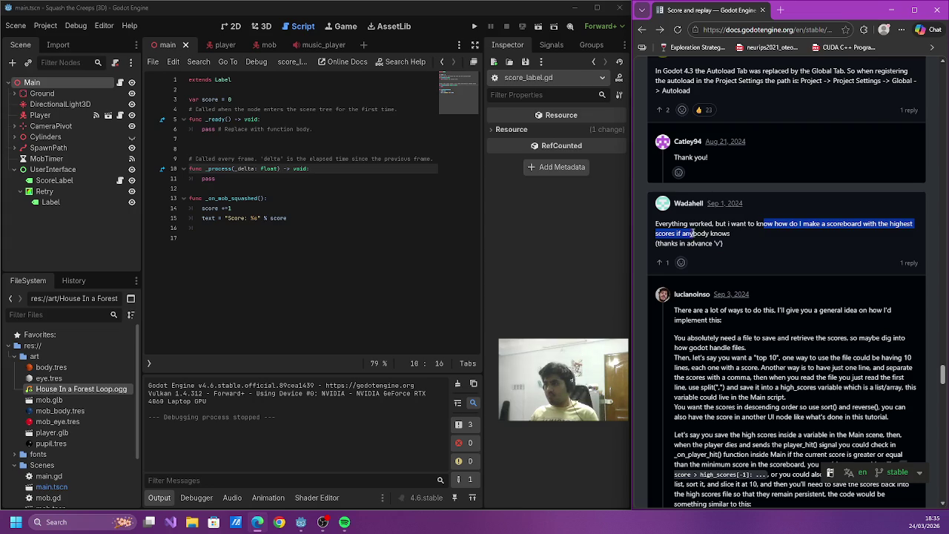
pyautogui.moveTo(695, 232); pyautogui.dragTo(698, 224)
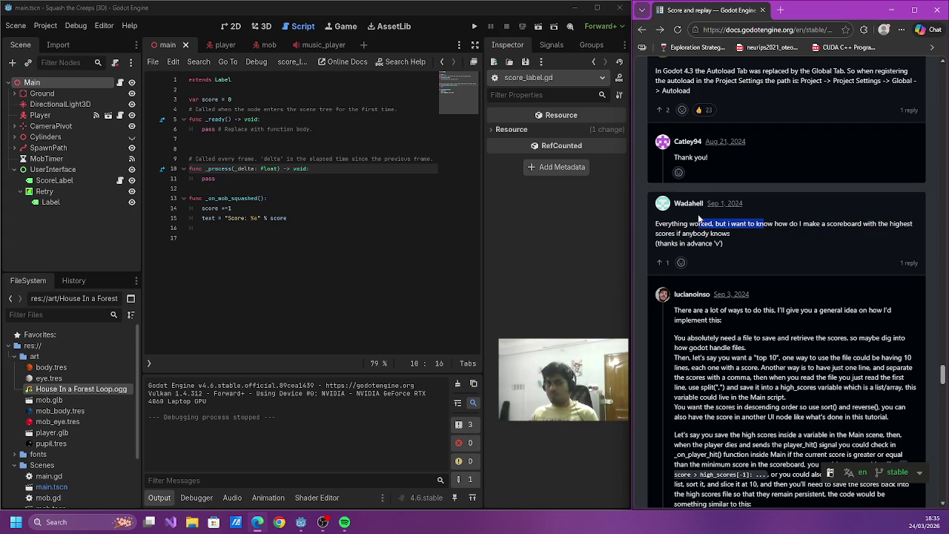
pyautogui.moveTo(702, 357)
pyautogui.mouseDown()
pyautogui.moveTo(682, 348)
pyautogui.moveTo(705, 359)
pyautogui.moveTo(848, 363)
pyautogui.moveTo(895, 377)
pyautogui.mouseUp()
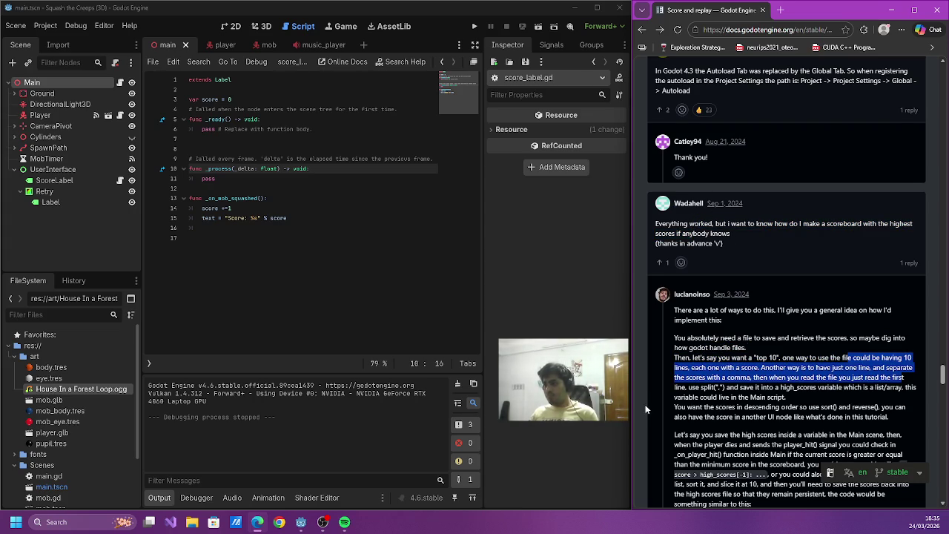
pyautogui.scroll(-2, 650, 409)
pyautogui.scroll(-4, 797, 404)
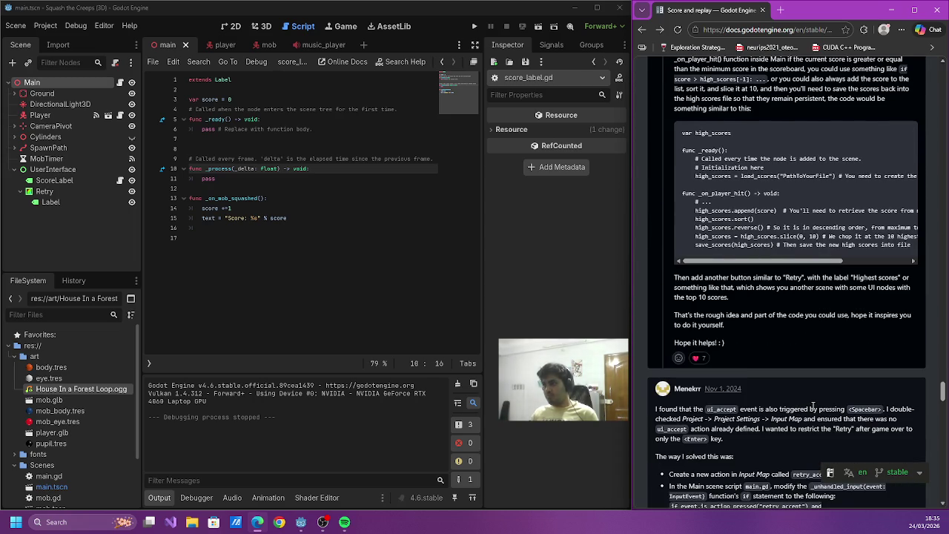
pyautogui.scroll(15, 813, 407)
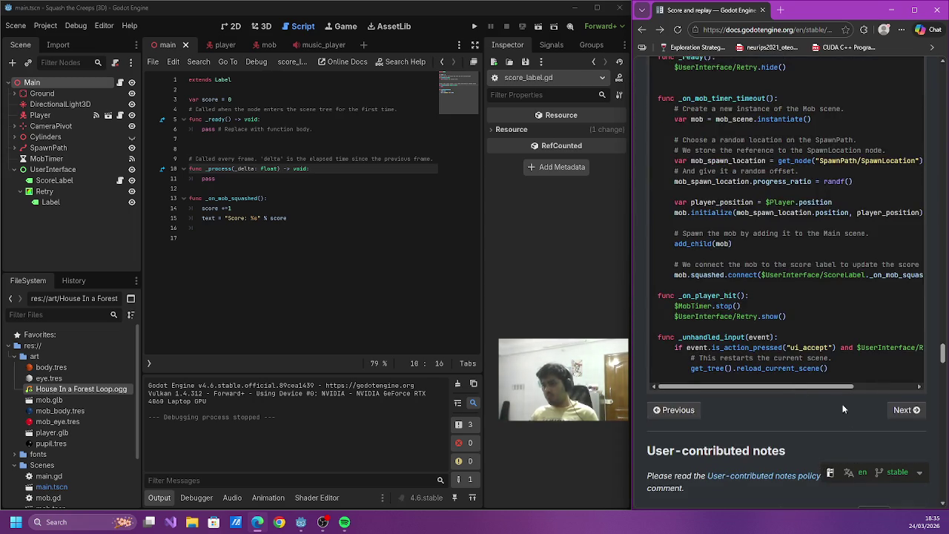
pyautogui.scroll(2, 811, 368)
# - Go to the Character animation tutorial page and scroll through it
pyautogui.click(905, 411)
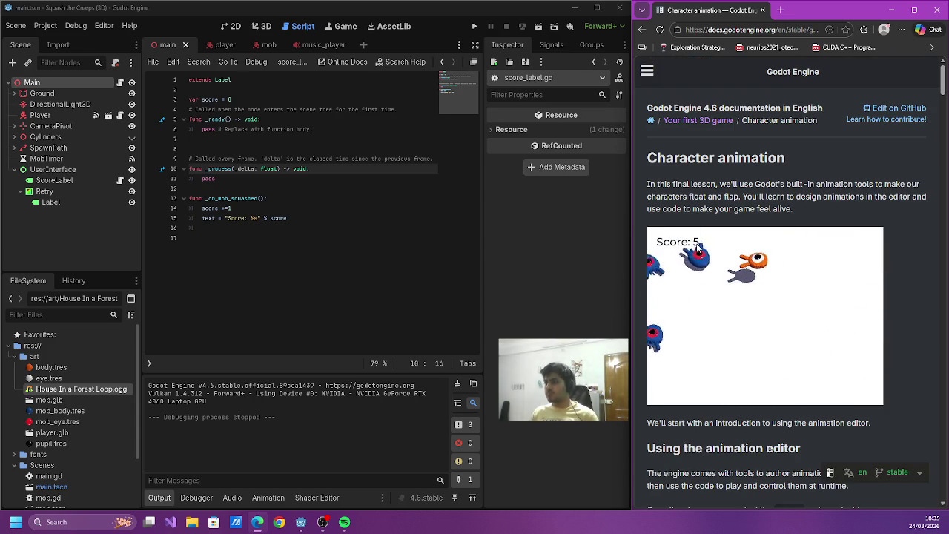
pyautogui.scroll(-1, 697, 248)
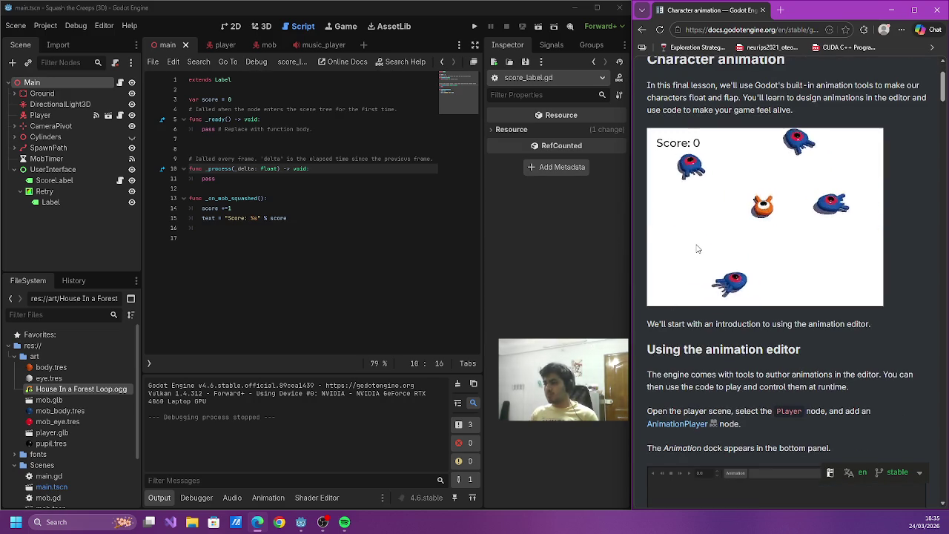
pyautogui.scroll(-3, 697, 249)
pyautogui.scroll(-3, 695, 245)
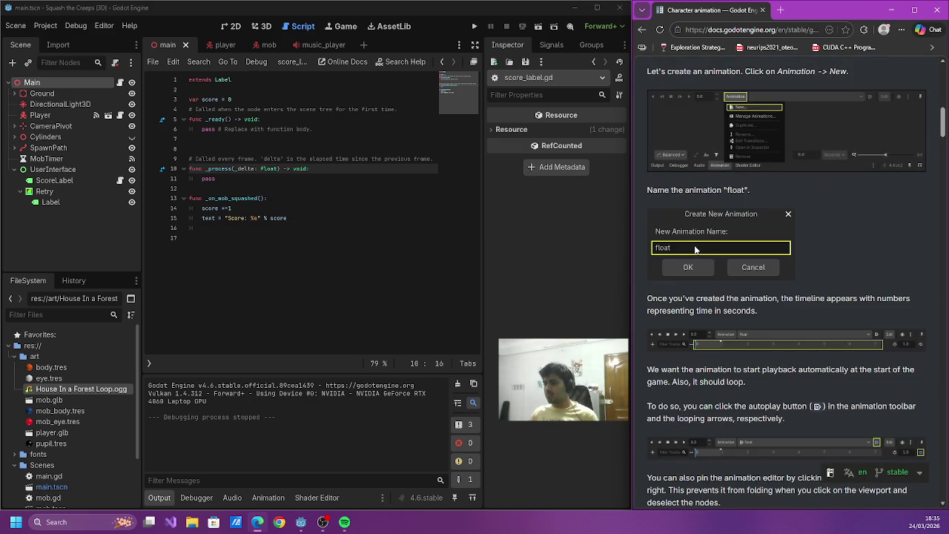
pyautogui.scroll(6, 695, 247)
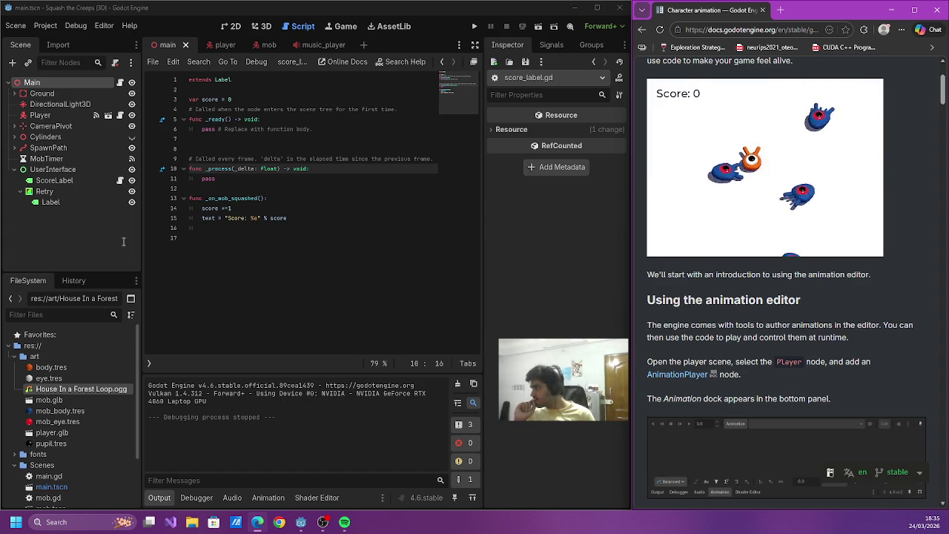
# - Select the Retry ColorRect and expand its Layout, Theme and Visibility sections in the Inspector
pyautogui.click(36, 202)
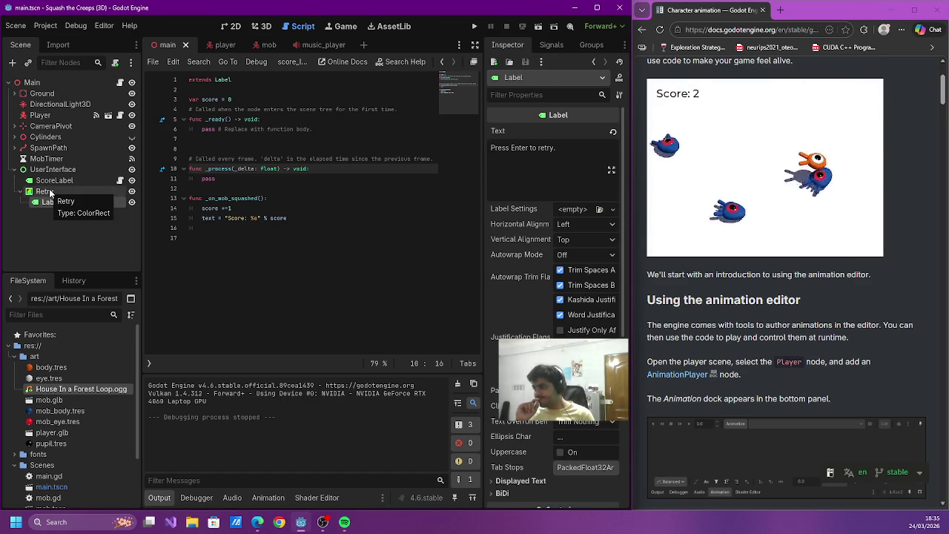
pyautogui.click(45, 192)
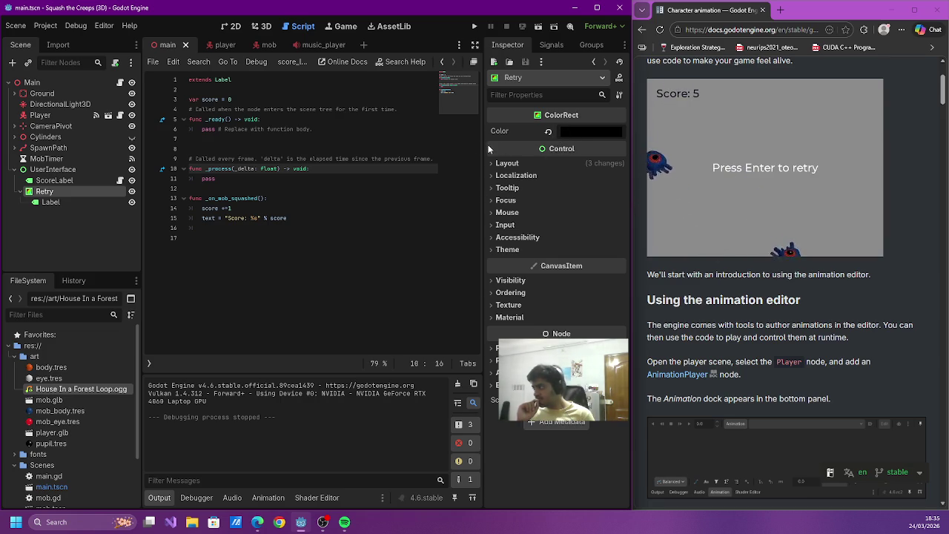
pyautogui.click(491, 165)
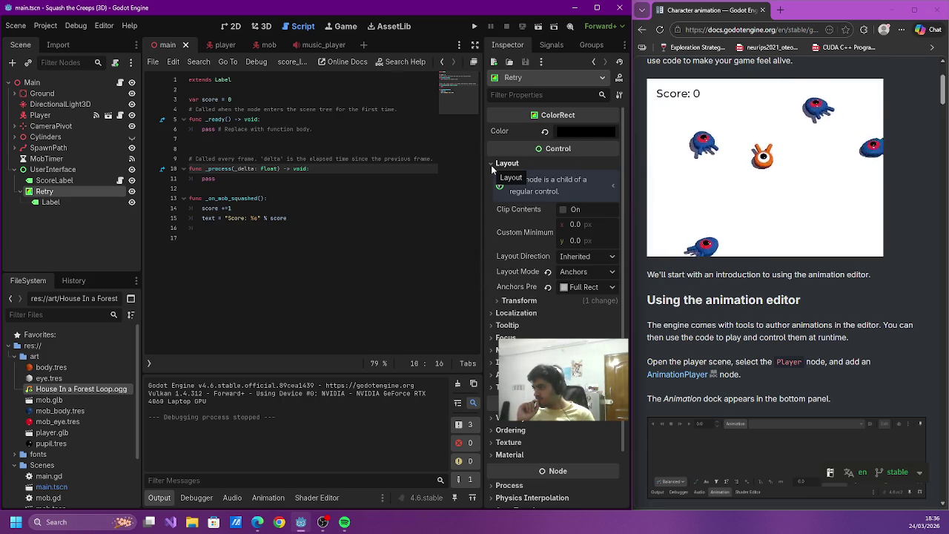
pyautogui.click(491, 165)
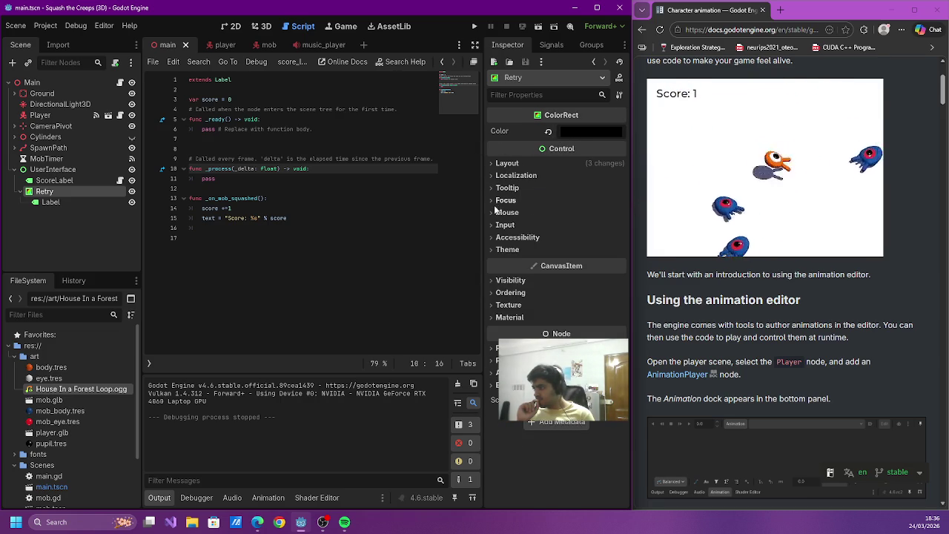
pyautogui.click(491, 249)
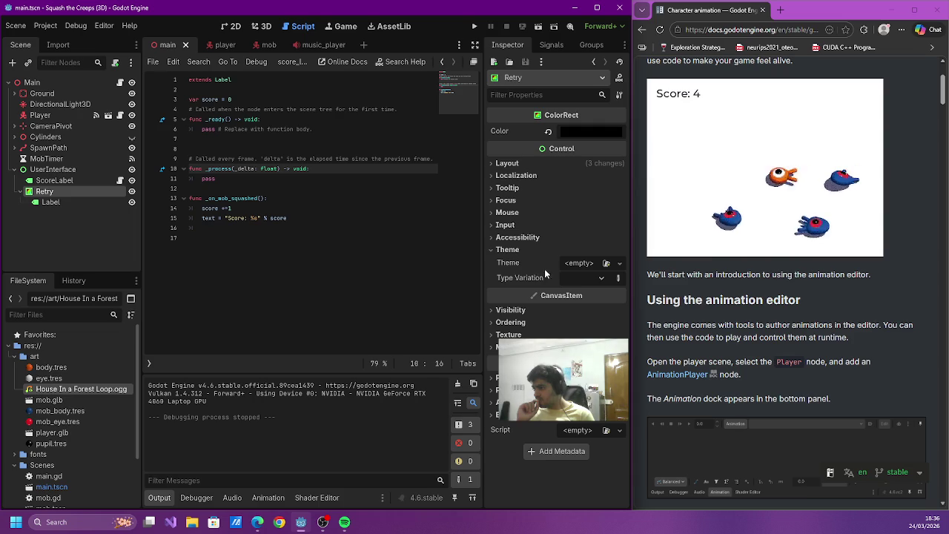
pyautogui.click(505, 310)
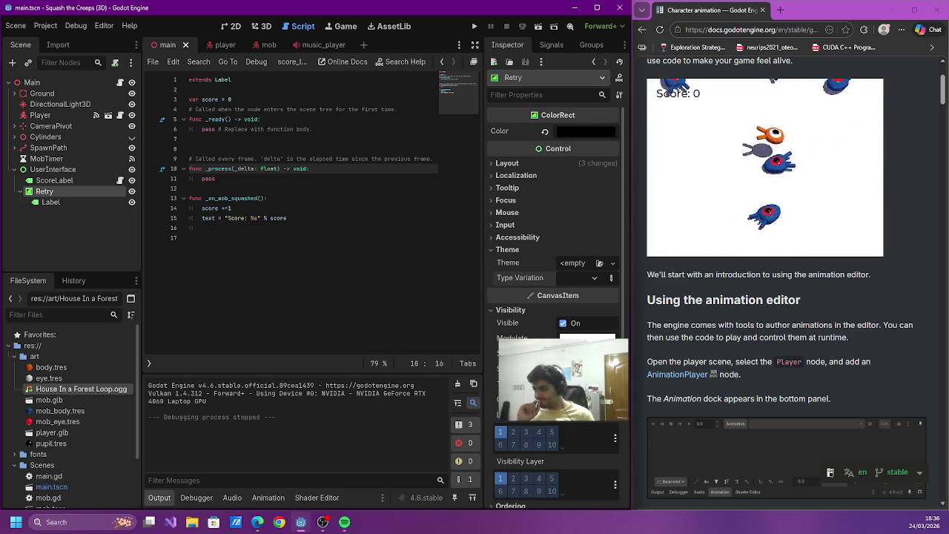
pyautogui.scroll(-5, 553, 223)
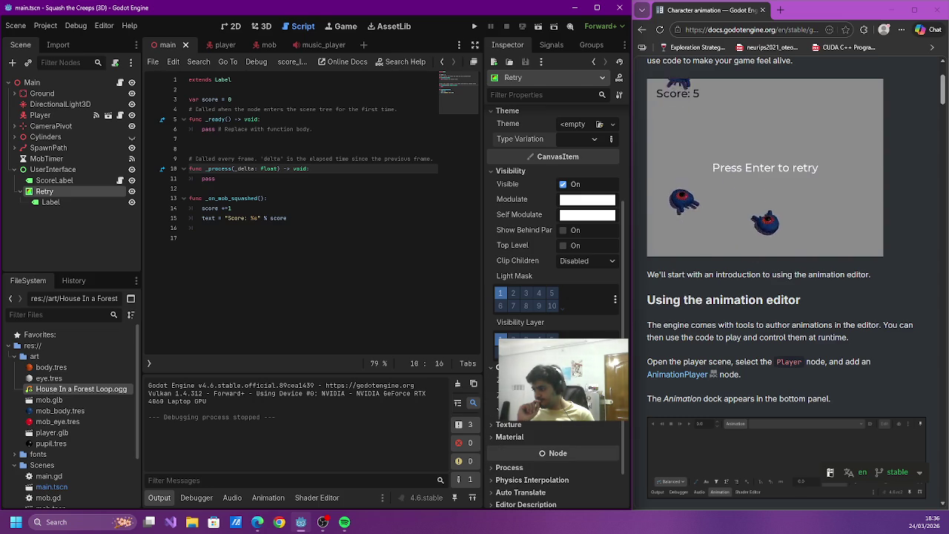
pyautogui.scroll(-1, 507, 447)
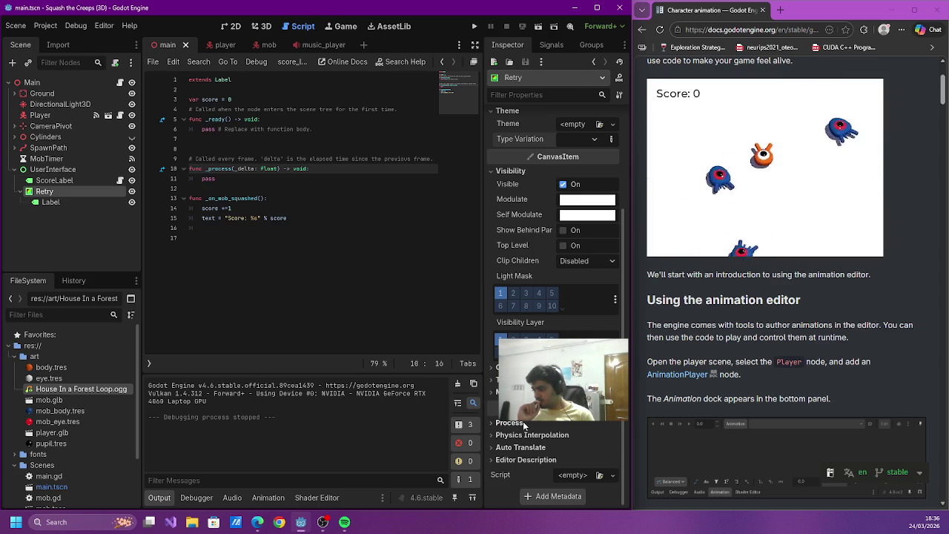
pyautogui.scroll(2, 568, 282)
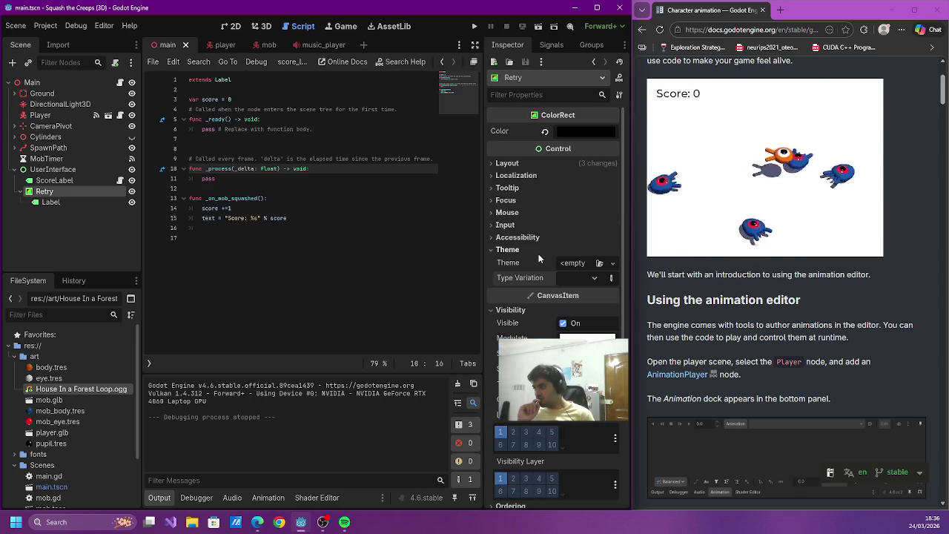
pyautogui.click(504, 311)
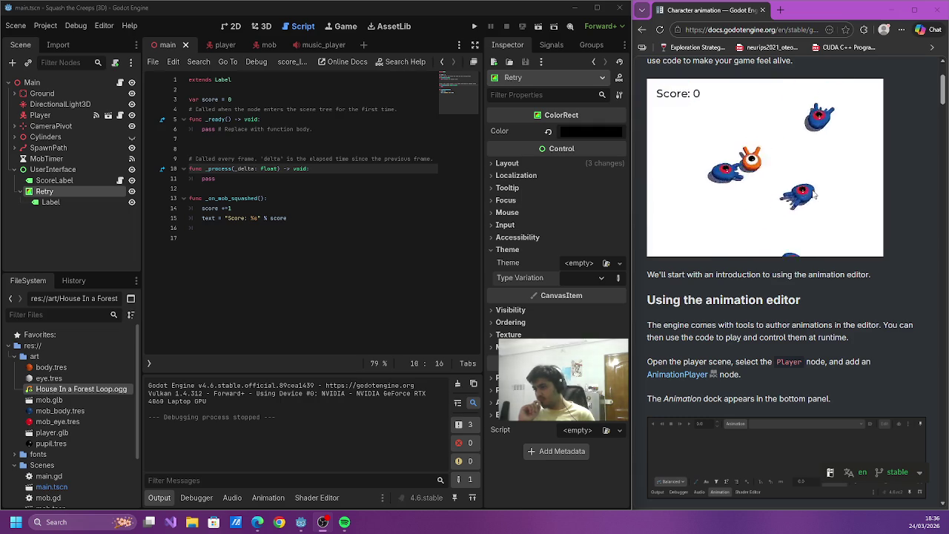
# - Read the Character animation intro on opening the player scene and adding an AnimationPlayer
pyautogui.scroll(-2, 814, 193)
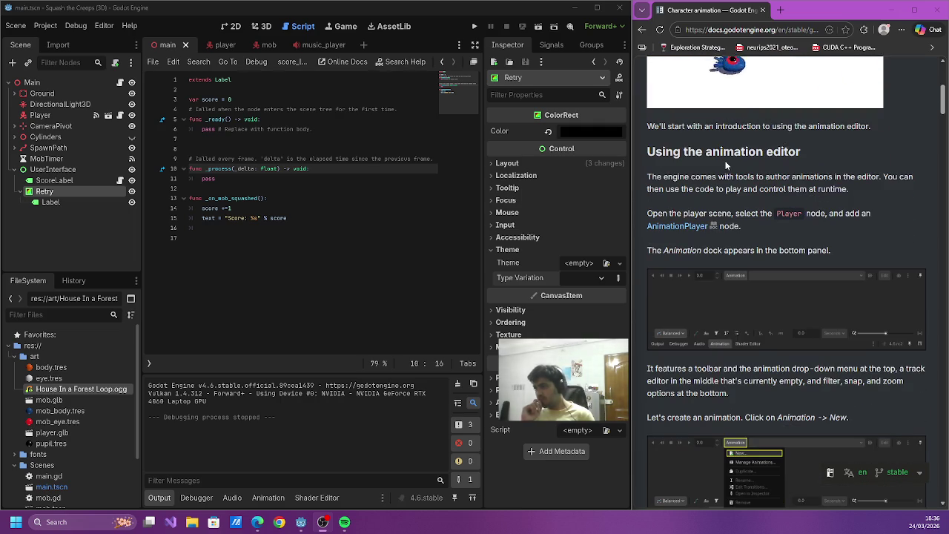
pyautogui.moveTo(814, 176); pyautogui.dragTo(864, 166)
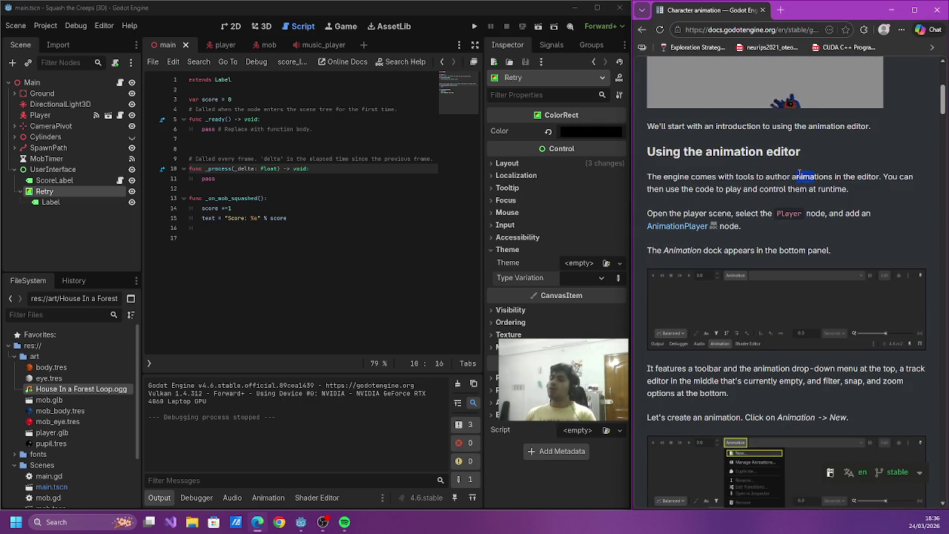
pyautogui.click(689, 188)
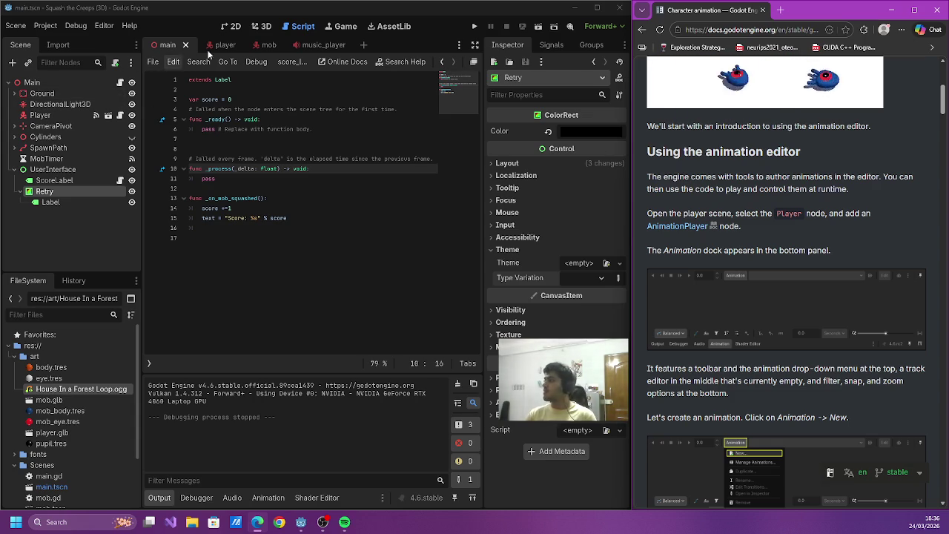
# - Open player.tscn in the 3D view and select the Player root node
pyautogui.click(109, 115)
pyautogui.click(263, 26)
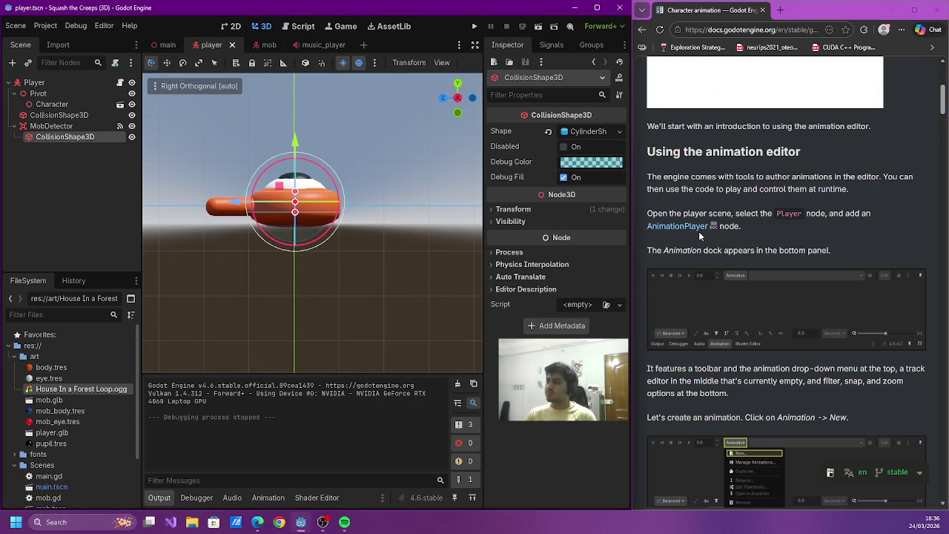
pyautogui.click(111, 82)
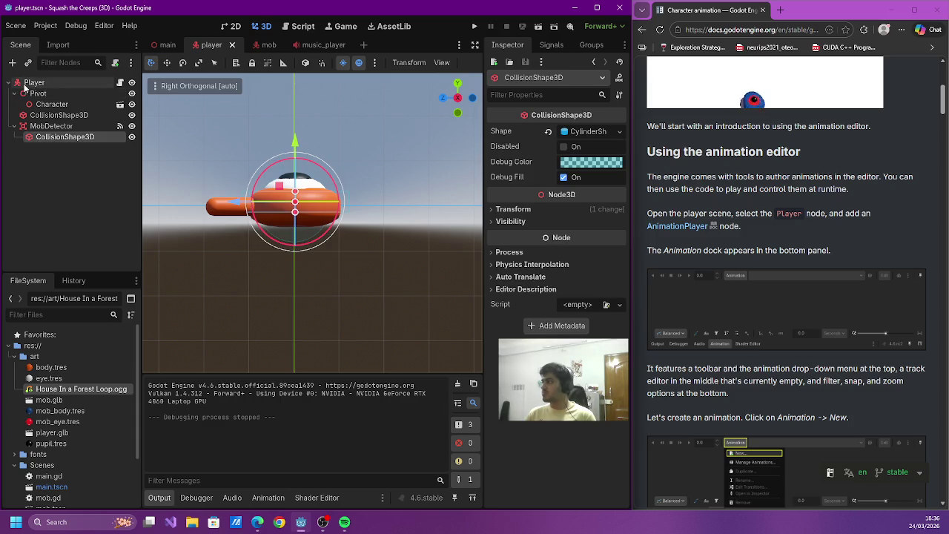
pyautogui.hotkey('ctrl', 'a')
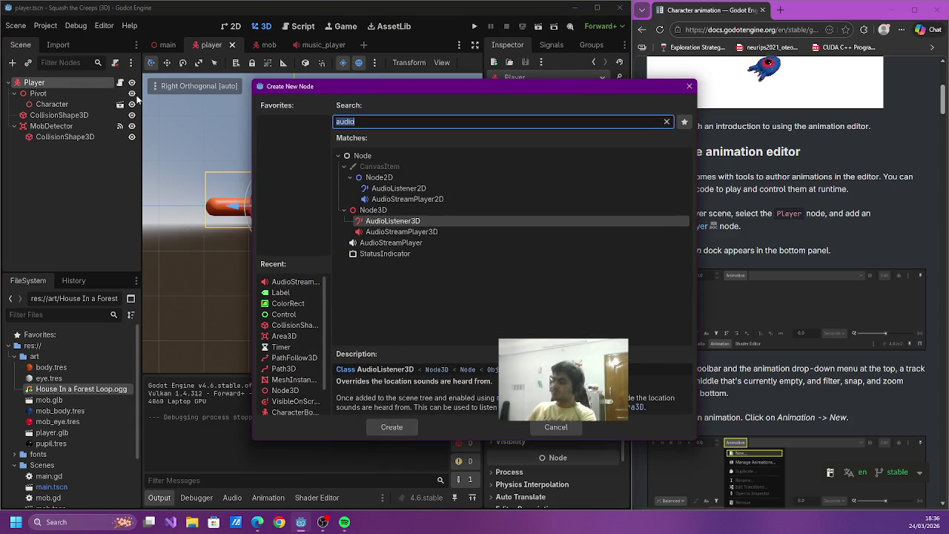
pyautogui.write('animation')
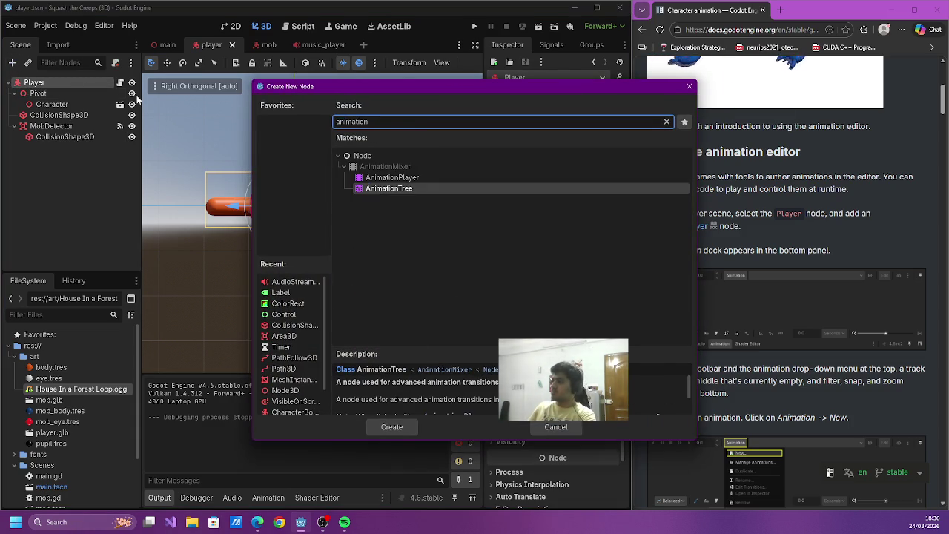
pyautogui.press('BackSpace')
pyautogui.press('BackSpace')
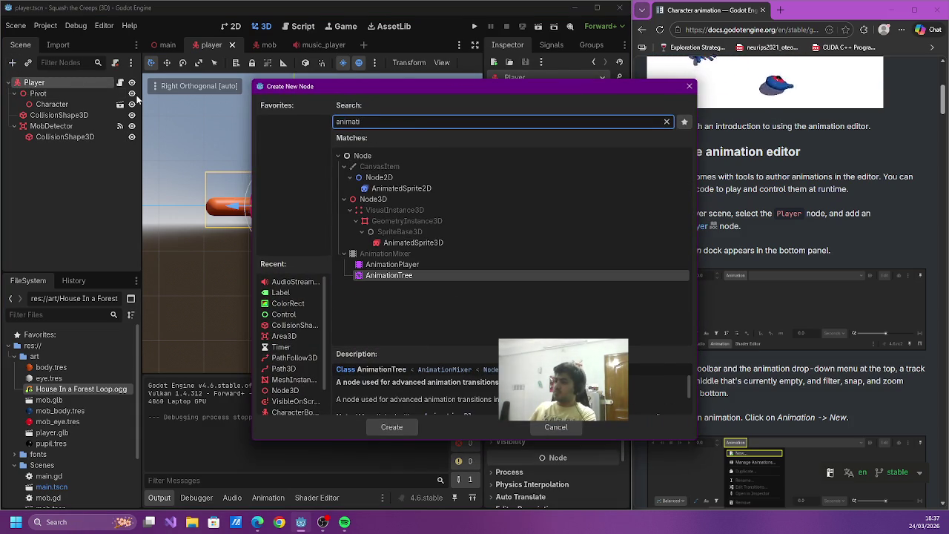
pyautogui.press('Escape')
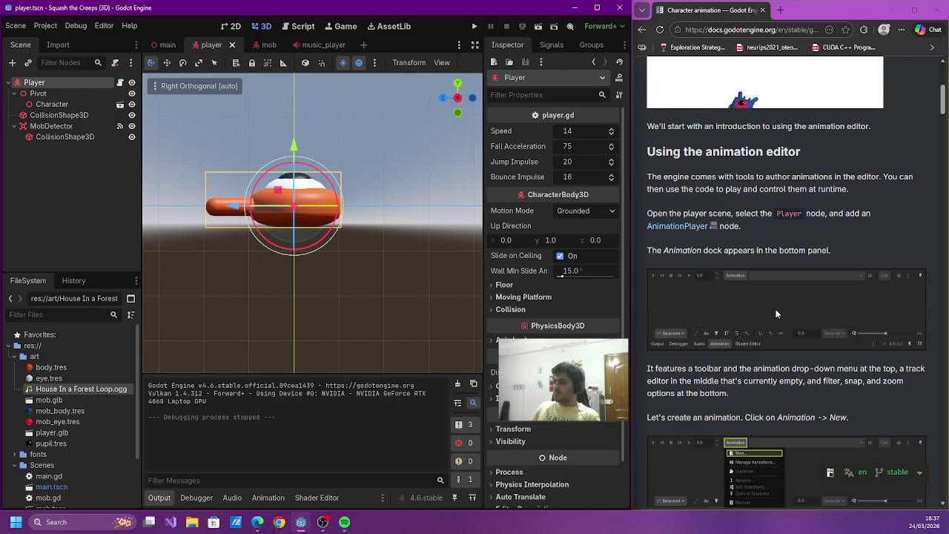
# - Open the AnimationPlayer reference page and add an AnimationPlayer node under Player
pyautogui.rightClick(703, 227)
pyautogui.click(723, 196)
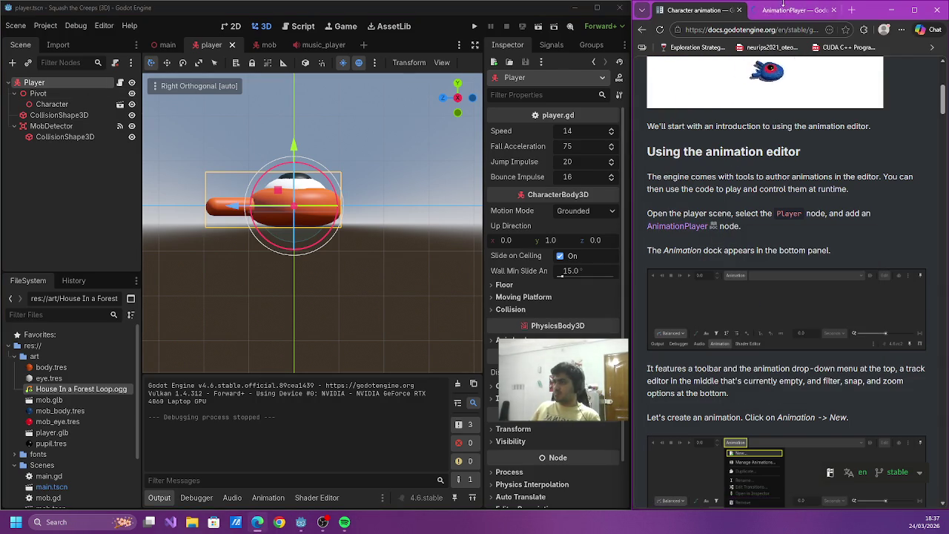
pyautogui.hotkey('ctrl', 'Tab')
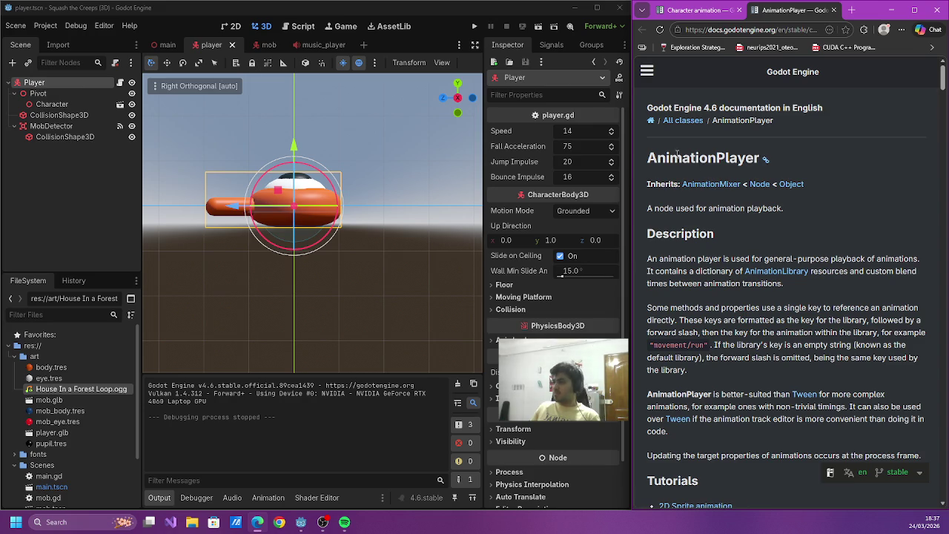
pyautogui.click(13, 62)
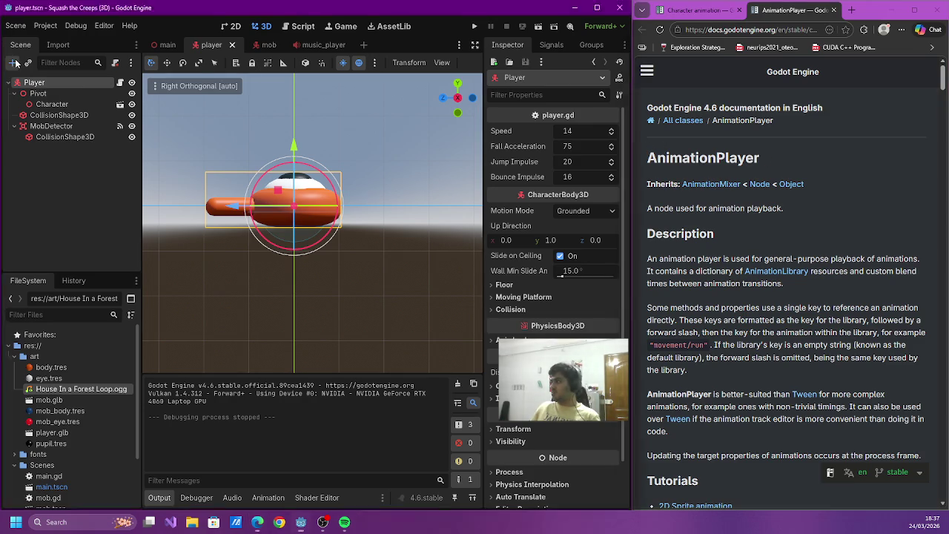
pyautogui.write('a')
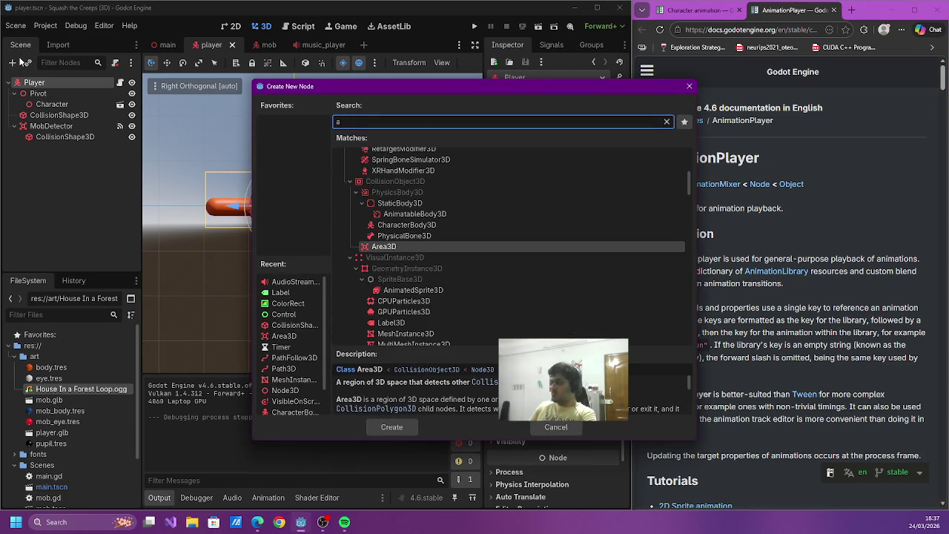
pyautogui.write('nimatio')
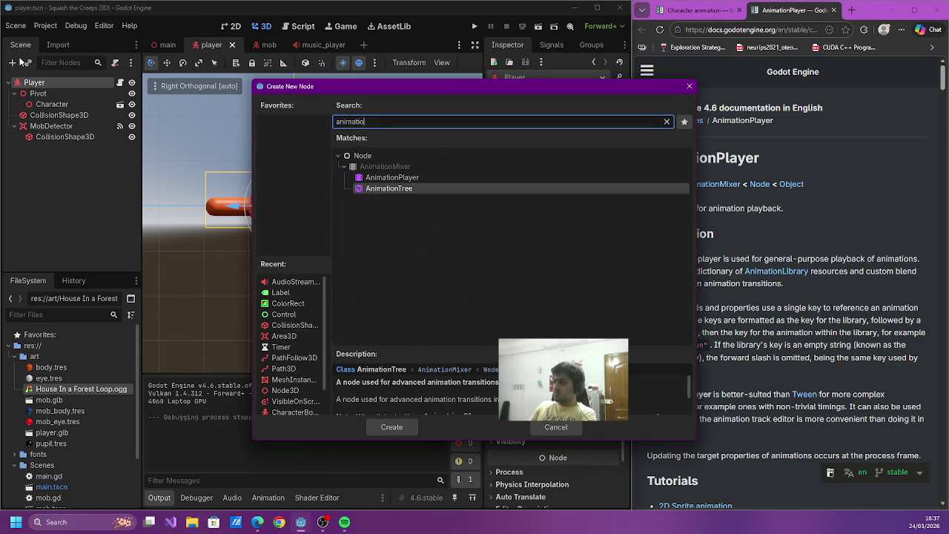
pyautogui.write('npl')
pyautogui.press('Return')
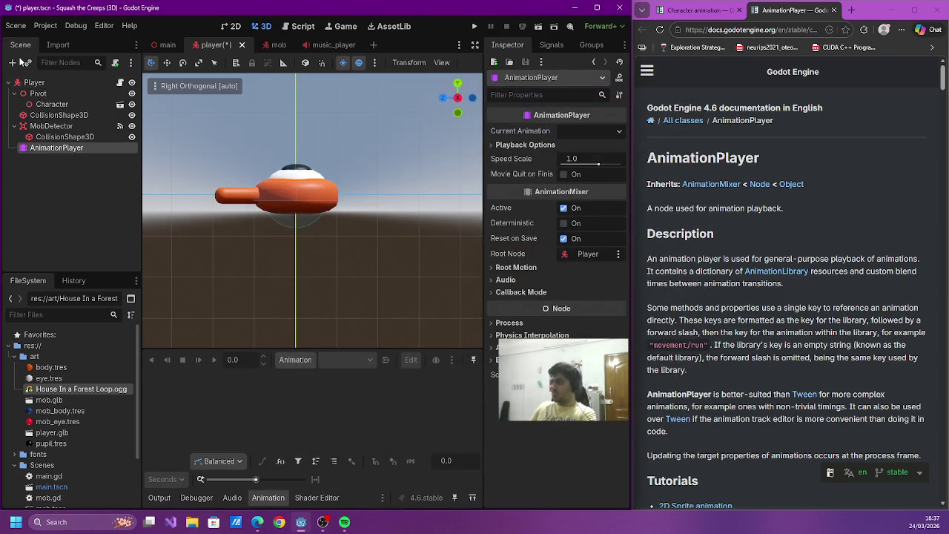
pyautogui.moveTo(750, 259); pyautogui.dragTo(723, 304)
pyautogui.click(757, 244)
# - Return to the Character animation tutorial, cancelling the browser's save-file prompt
pyautogui.click(668, 4)
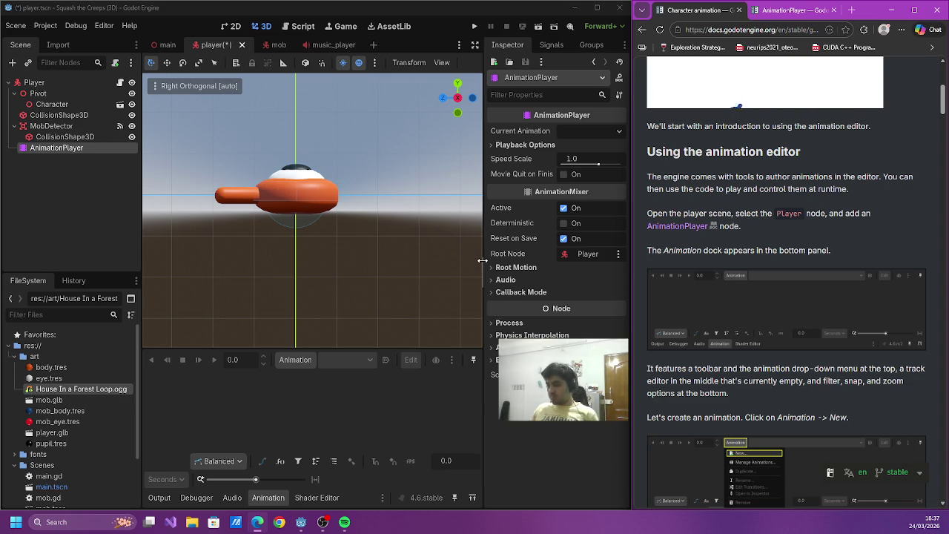
pyautogui.hotkey('ctrl', 's')
pyautogui.click(834, 239)
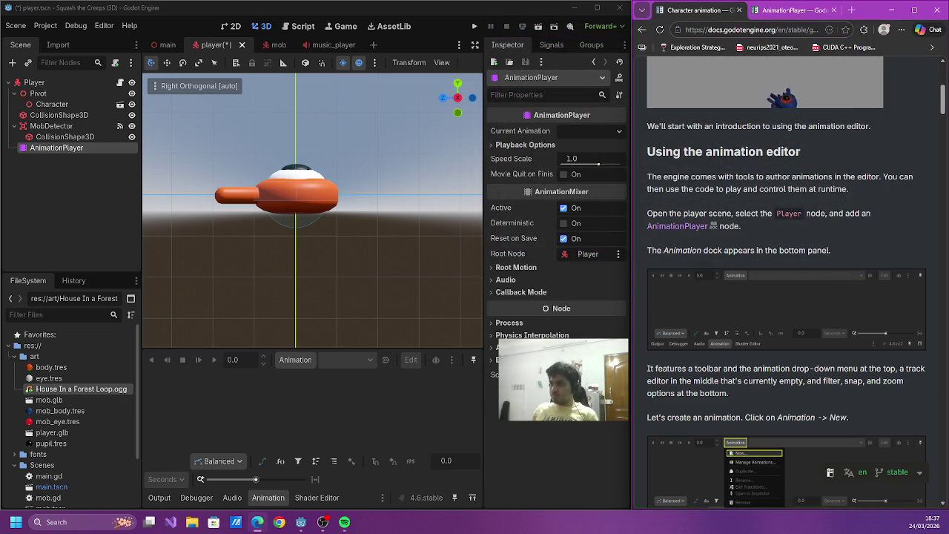
pyautogui.scroll(-1, 420, 406)
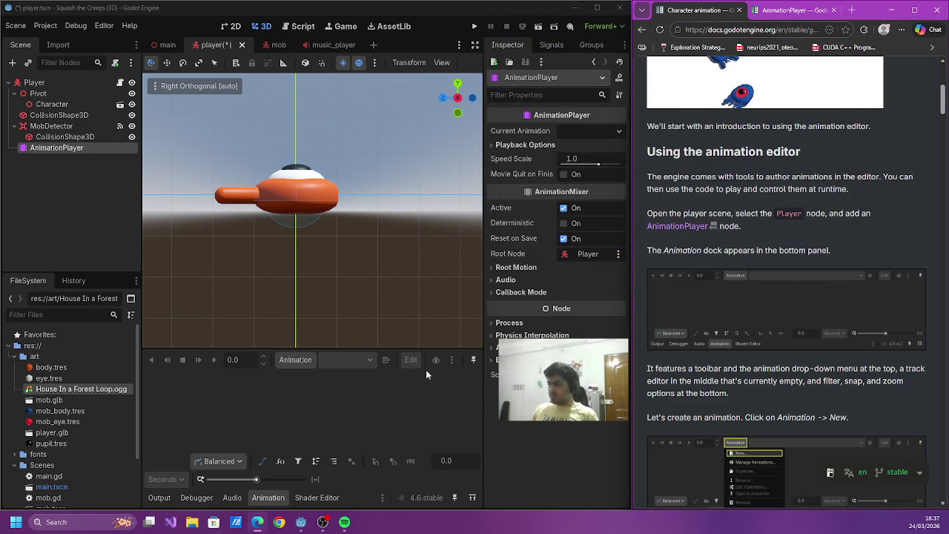
pyautogui.click(249, 479)
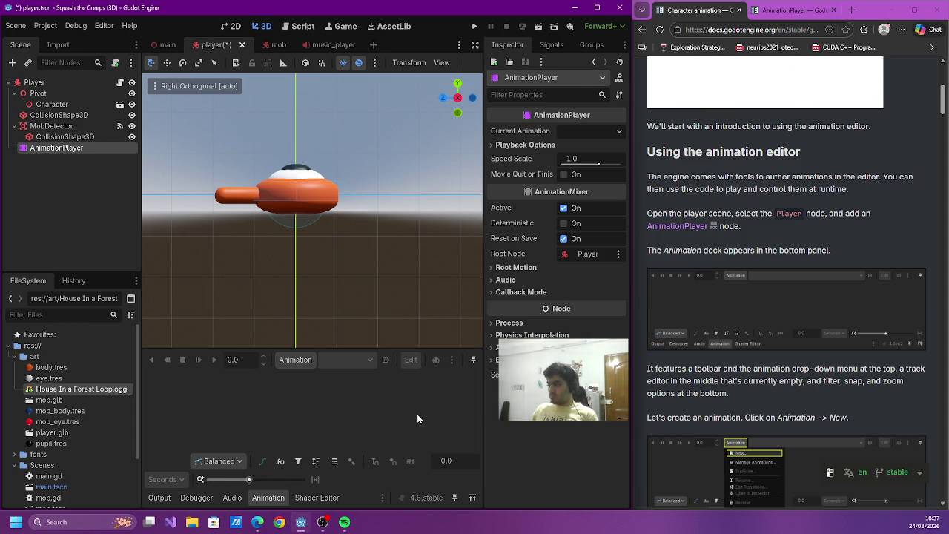
# - Undo and redo the AnimationPlayer addition, then save player.tscn
pyautogui.hotkey('ctrl', 'z')
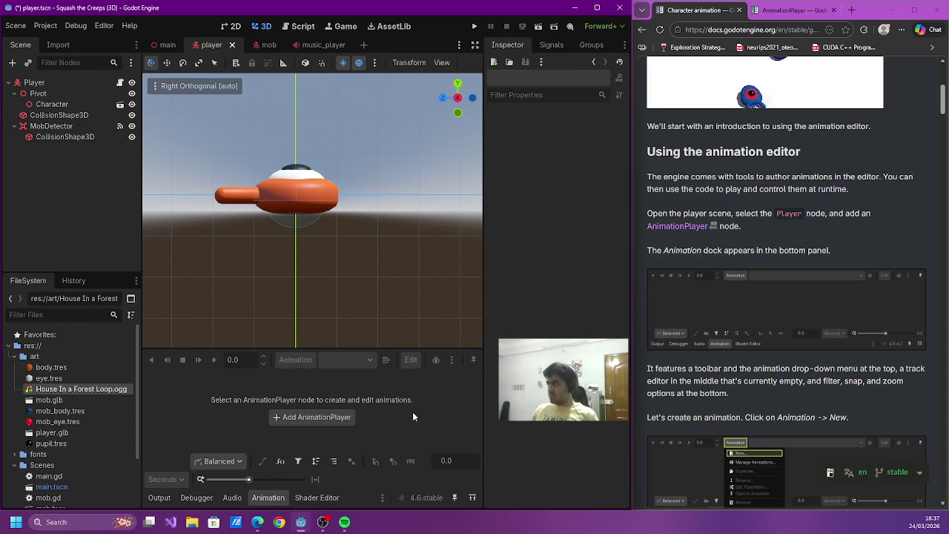
pyautogui.hotkey('ctrl', 'shift', 'z')
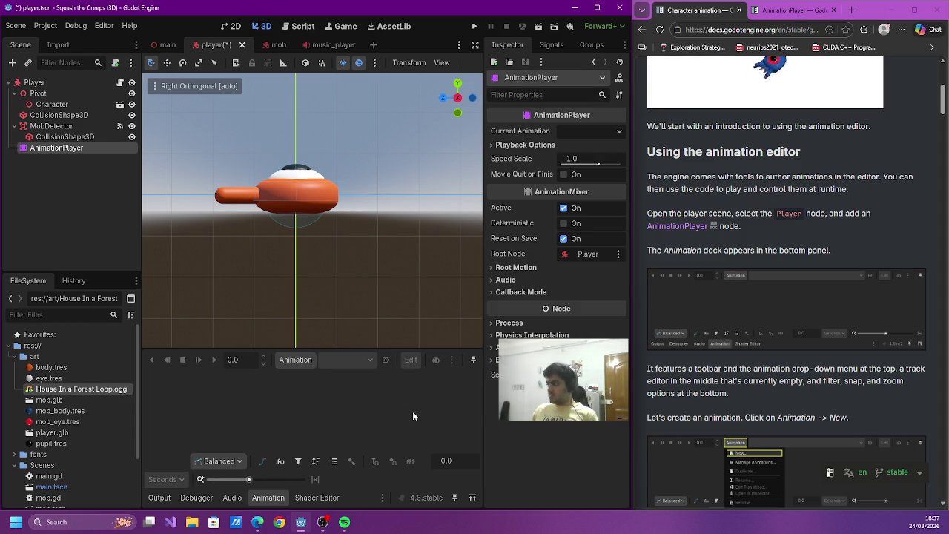
pyautogui.hotkey('ctrl', 's')
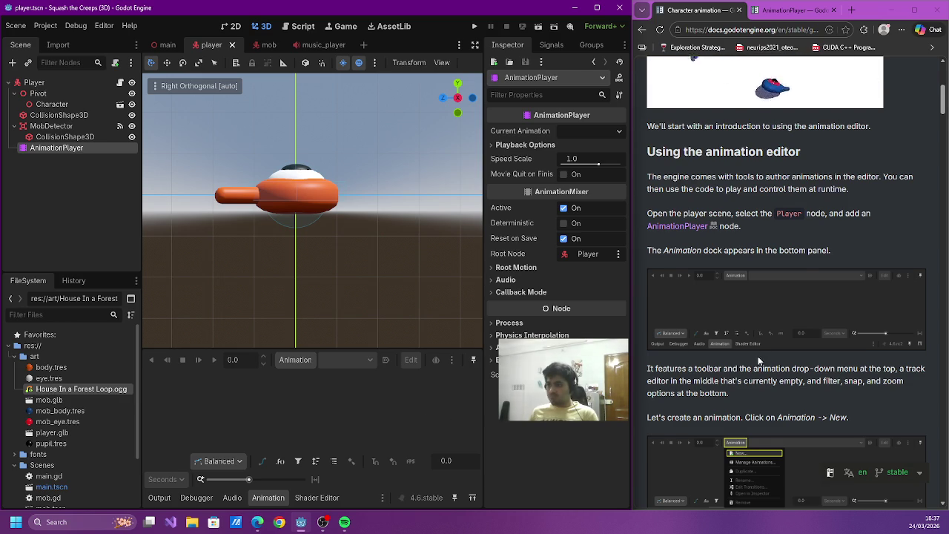
pyautogui.scroll(-1, 754, 362)
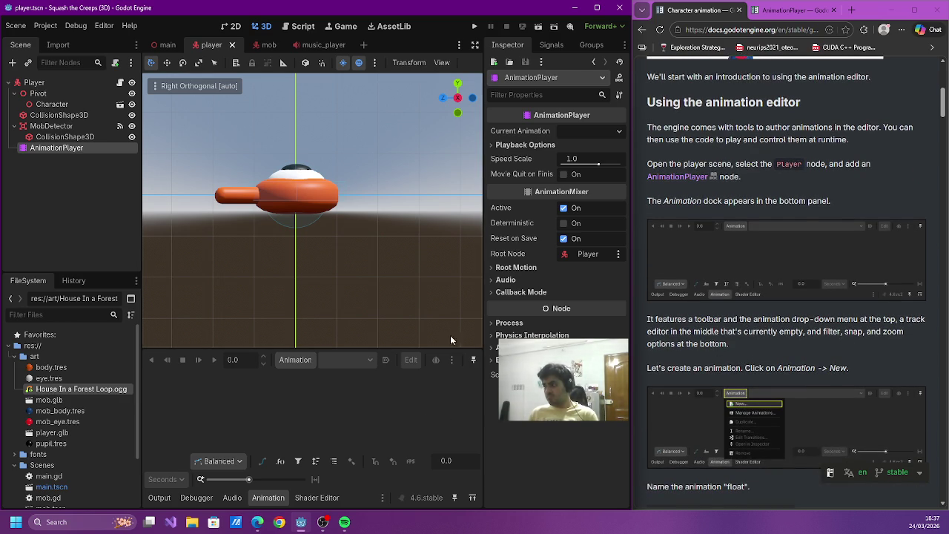
pyautogui.click(309, 362)
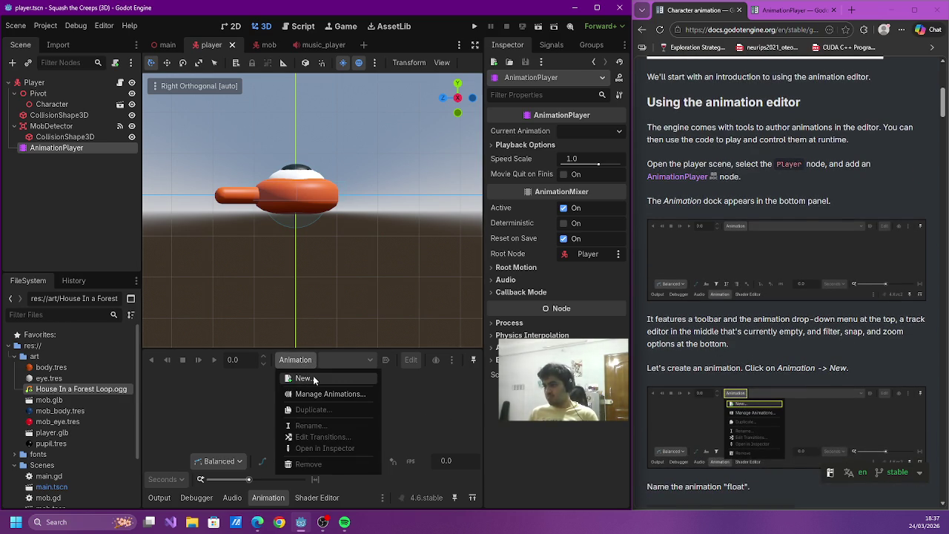
# - Create a new animation named 'float' in the AnimationPlayer
pyautogui.click(313, 377)
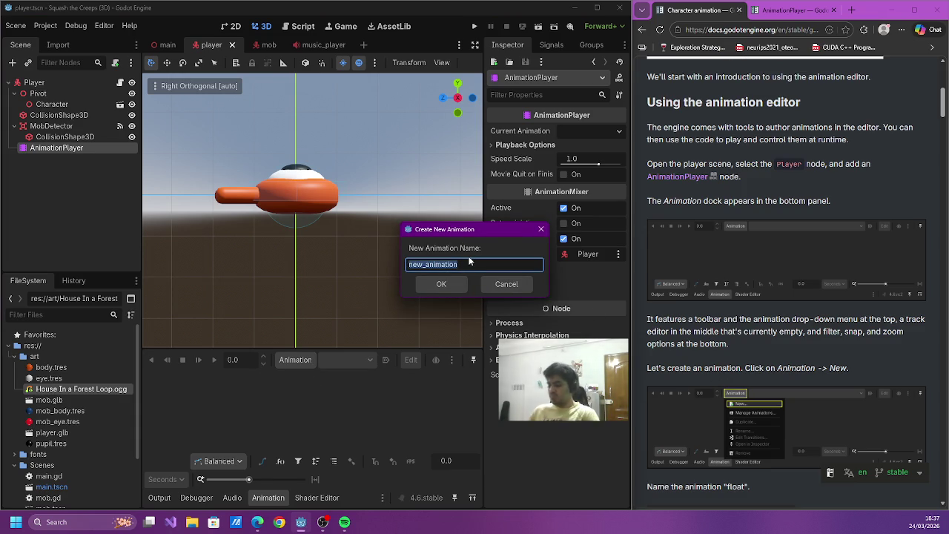
pyautogui.write('at')
pyautogui.press('Return')
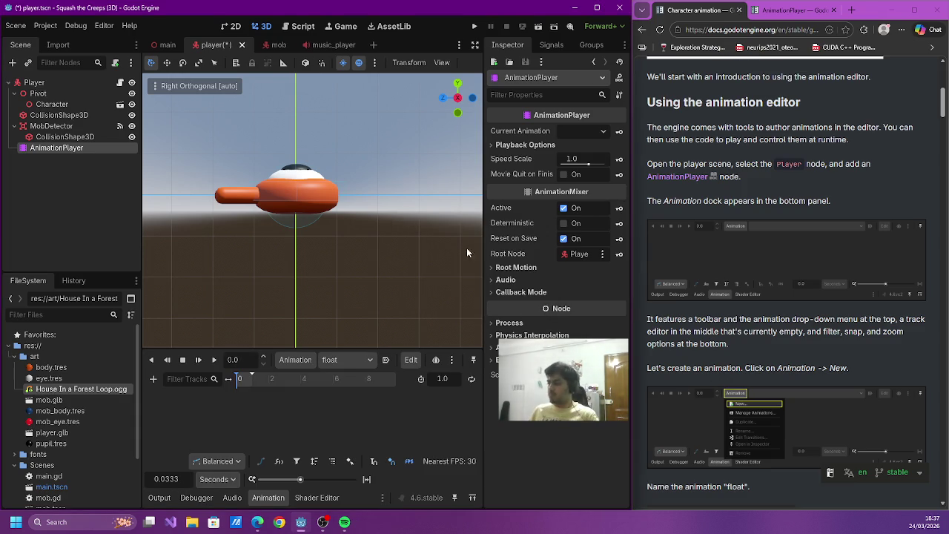
pyautogui.scroll(-4, 686, 303)
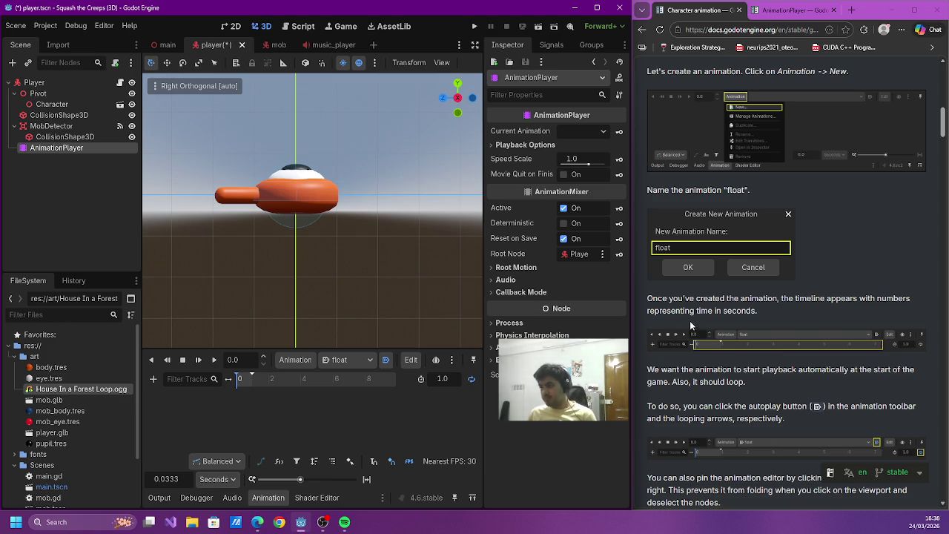
# - Set the float animation length to 1.2 s and zoom the timeline, following the tutorial
pyautogui.scroll(-2, 724, 311)
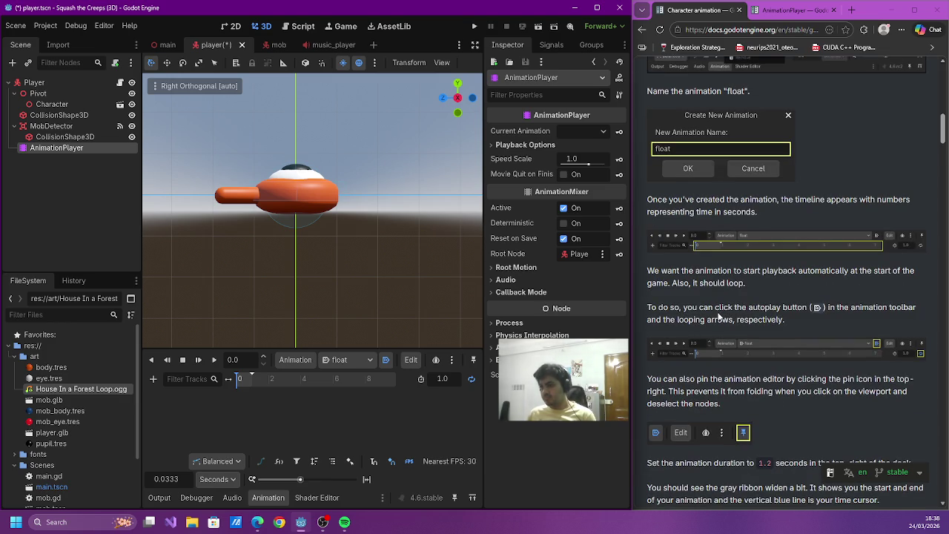
pyautogui.scroll(-2, 715, 310)
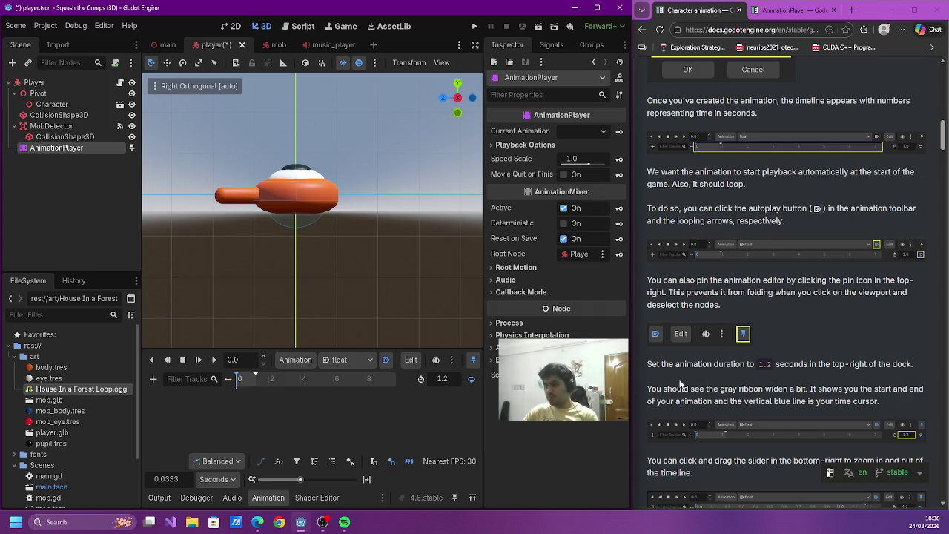
pyautogui.scroll(-2, 679, 383)
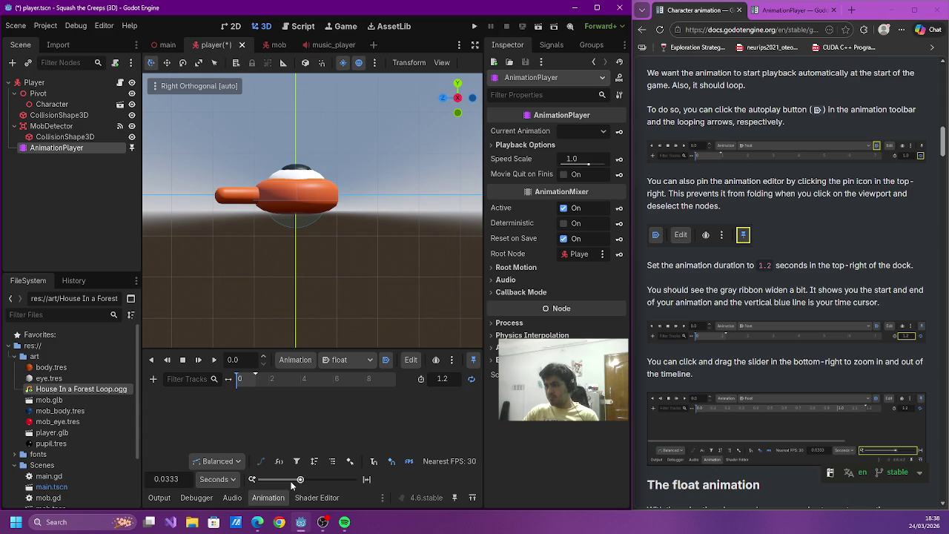
pyautogui.moveTo(296, 479); pyautogui.dragTo(312, 479)
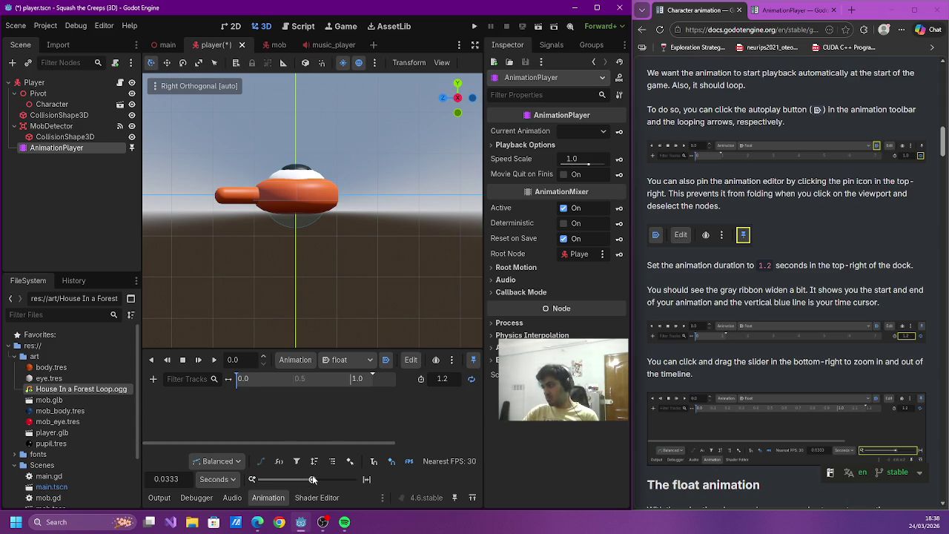
pyautogui.scroll(-3, 759, 397)
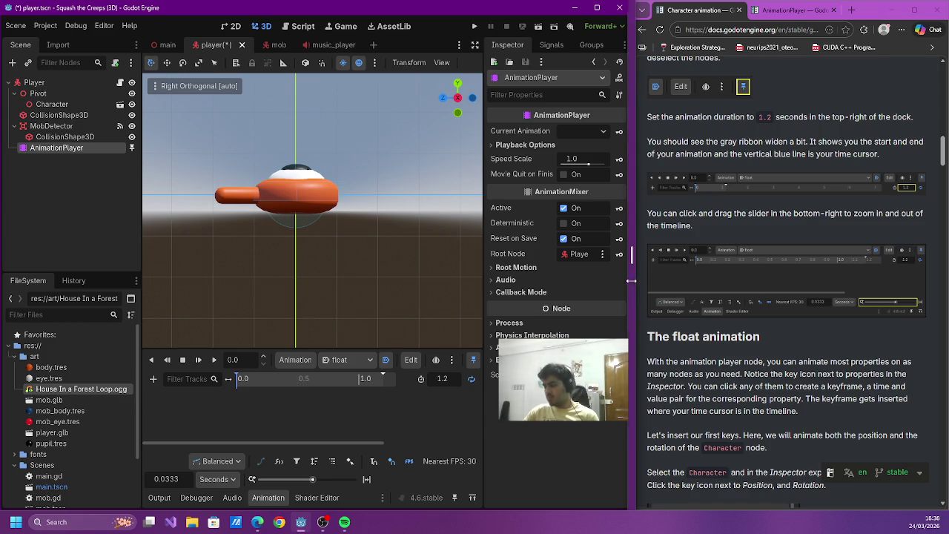
pyautogui.scroll(-3, 696, 298)
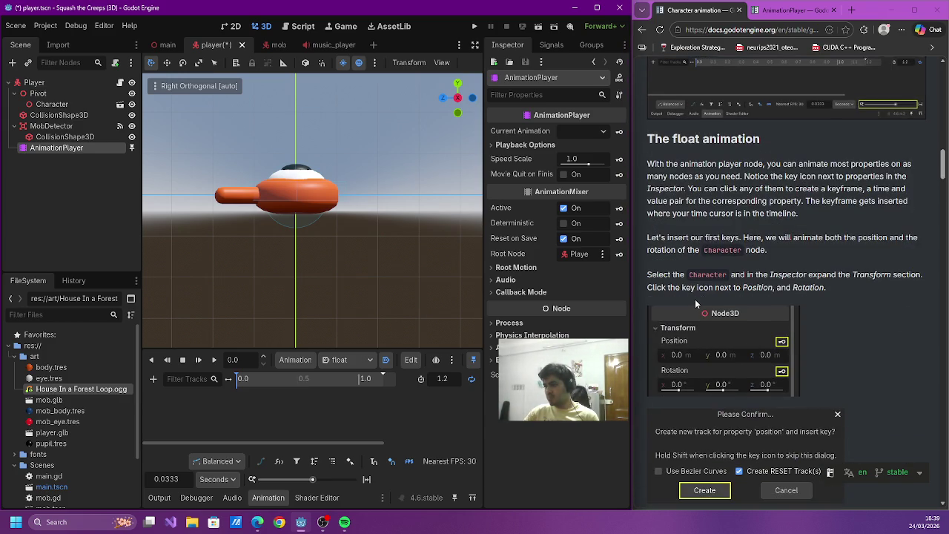
pyautogui.scroll(2, 695, 299)
pyautogui.scroll(-1, 695, 299)
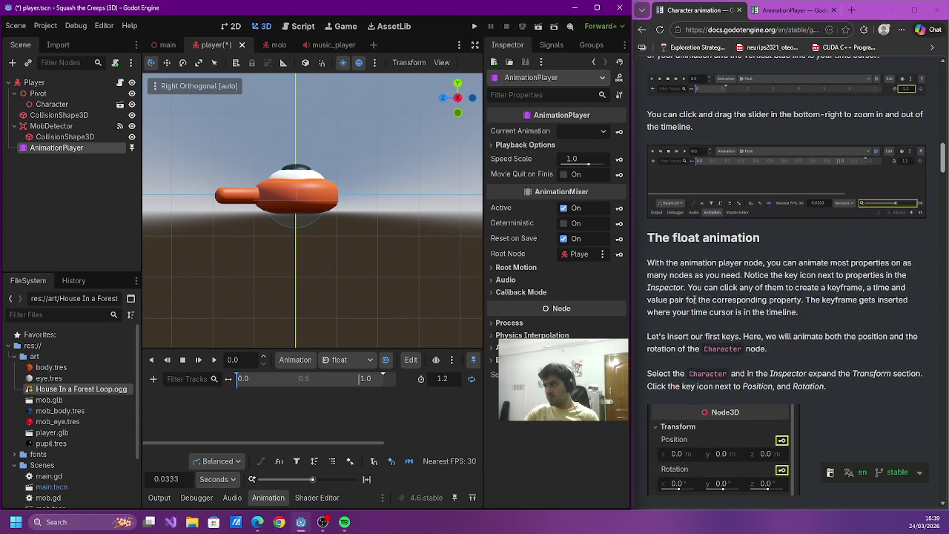
pyautogui.moveTo(798, 263); pyautogui.dragTo(704, 276)
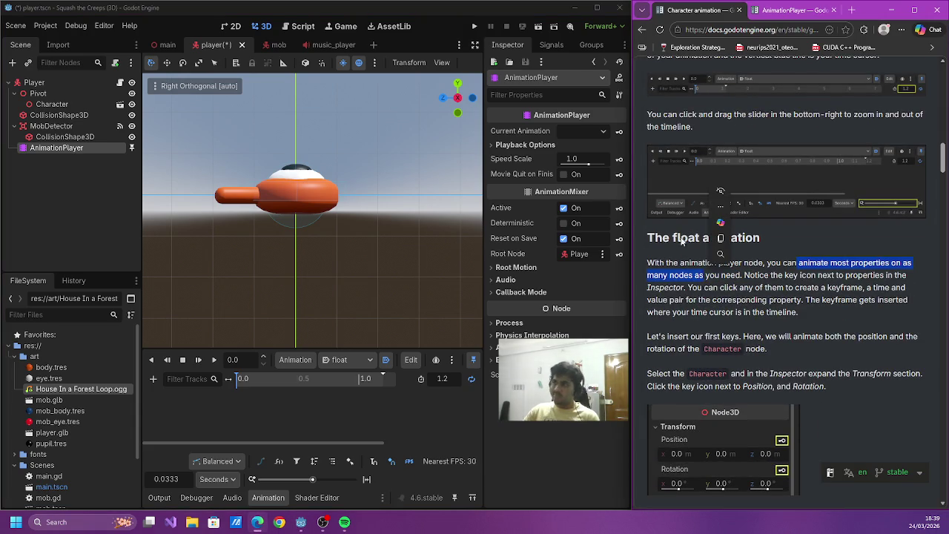
pyautogui.moveTo(647, 264)
pyautogui.mouseDown()
pyautogui.moveTo(886, 264)
pyautogui.moveTo(733, 274)
pyautogui.mouseUp()
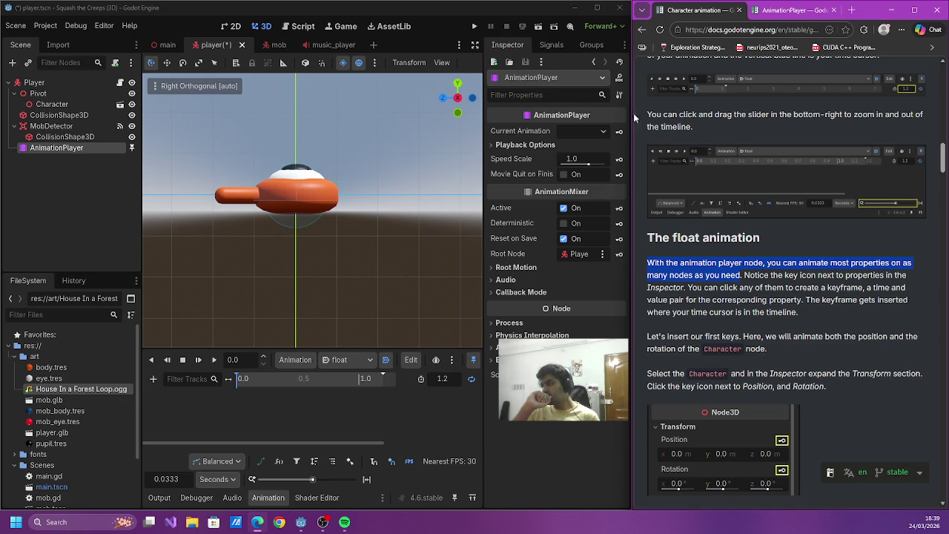
pyautogui.moveTo(527, 310)
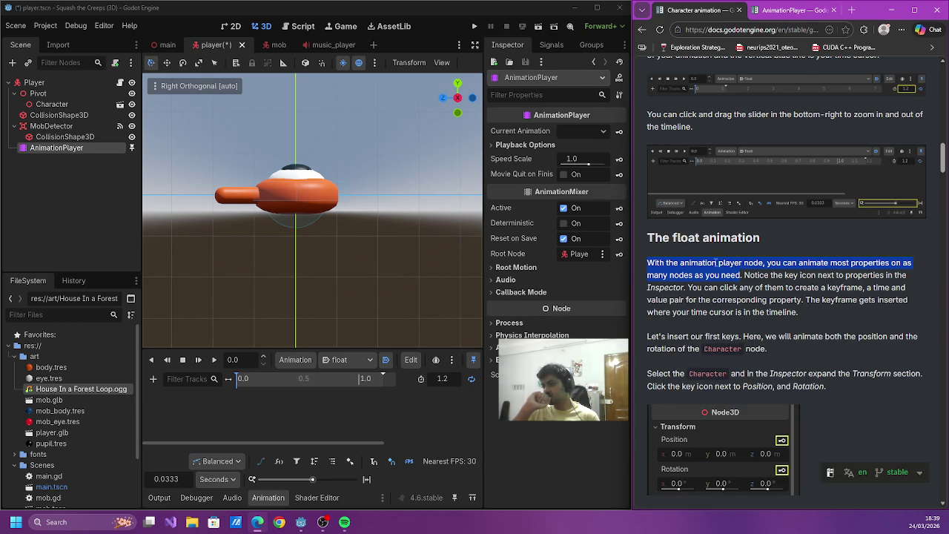
# - Select Character and key its Transform position and rotation, creating both tracks
pyautogui.click(52, 104)
pyautogui.click(512, 129)
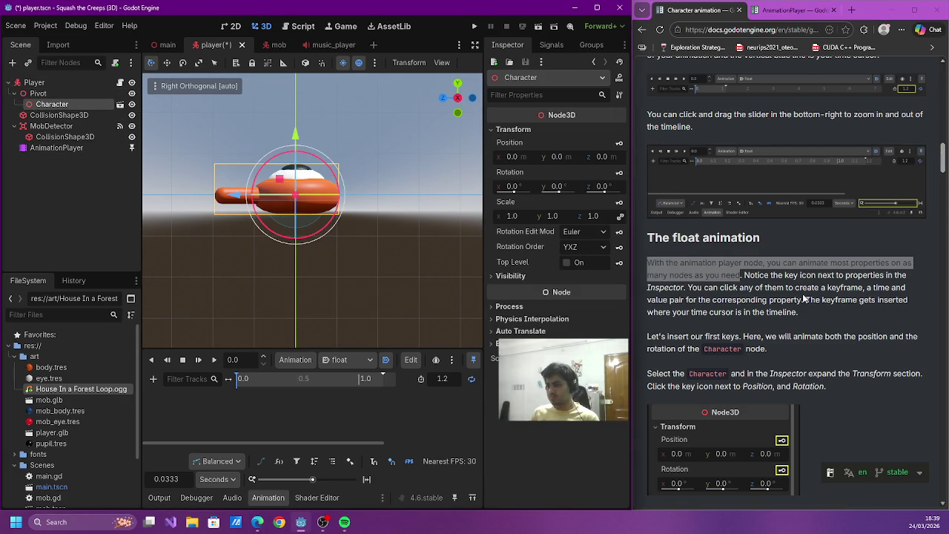
pyautogui.scroll(-2, 804, 296)
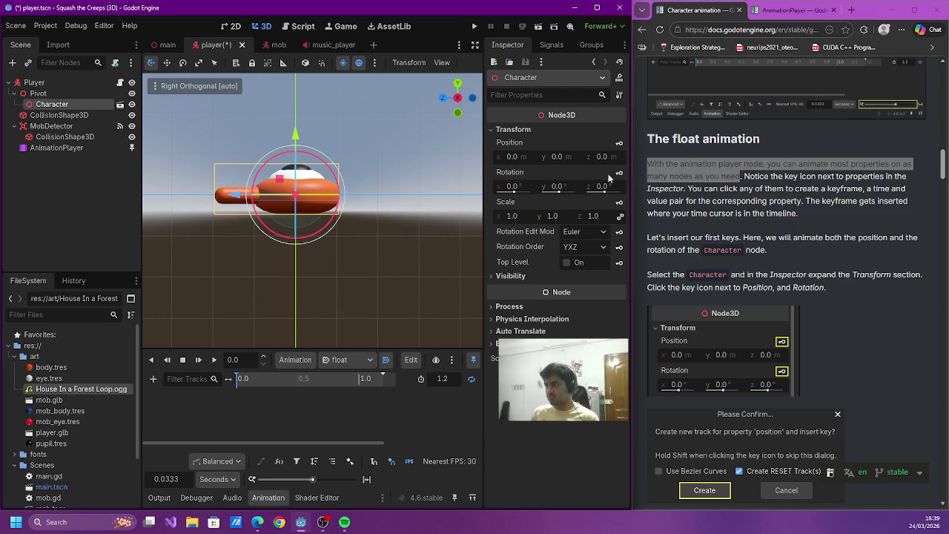
pyautogui.click(619, 143)
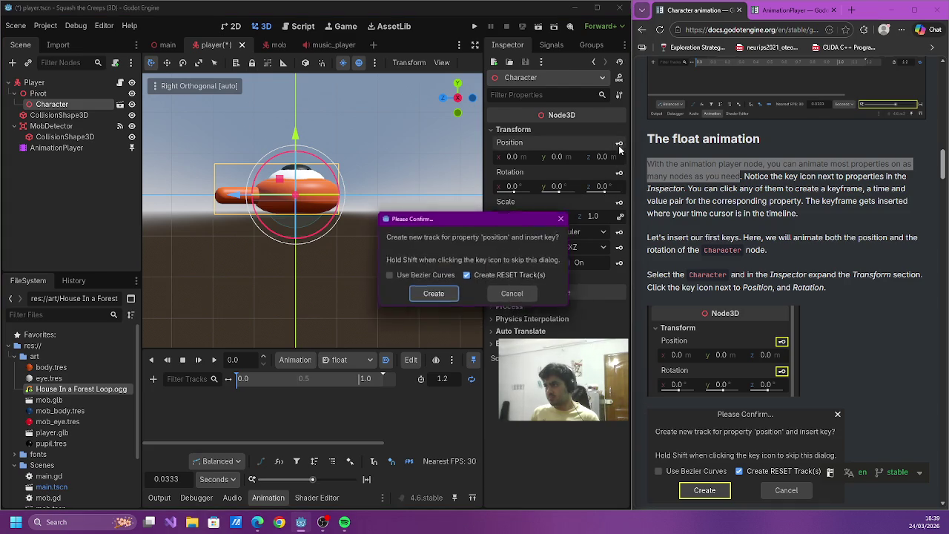
pyautogui.click(433, 296)
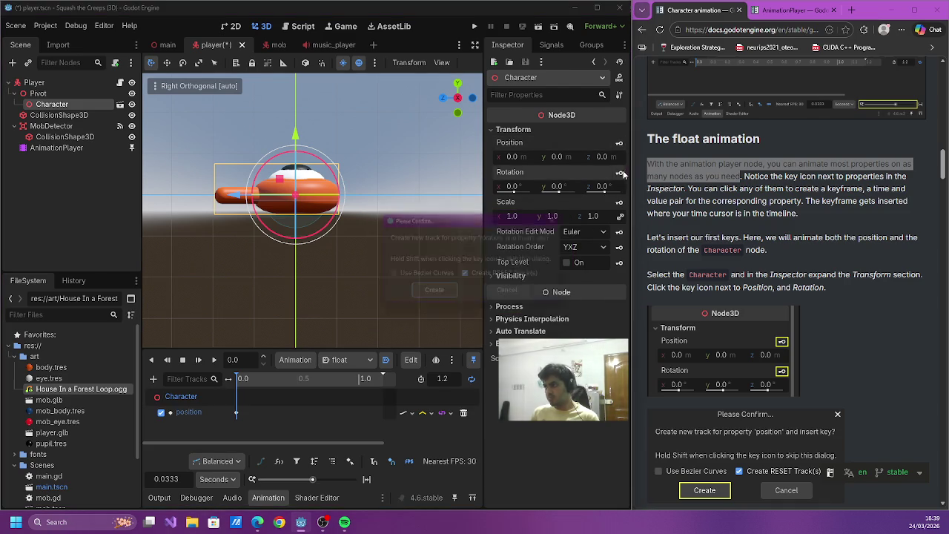
pyautogui.click(619, 172)
pyautogui.click(423, 297)
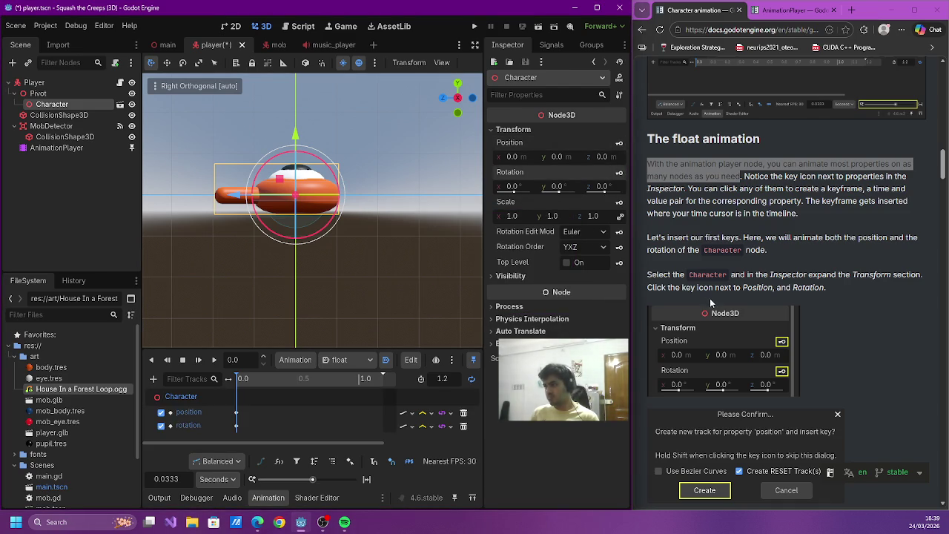
# - Drag the position keyframe later along the timeline to 0.3 s
pyautogui.scroll(-2, 710, 298)
pyautogui.scroll(-1, 710, 298)
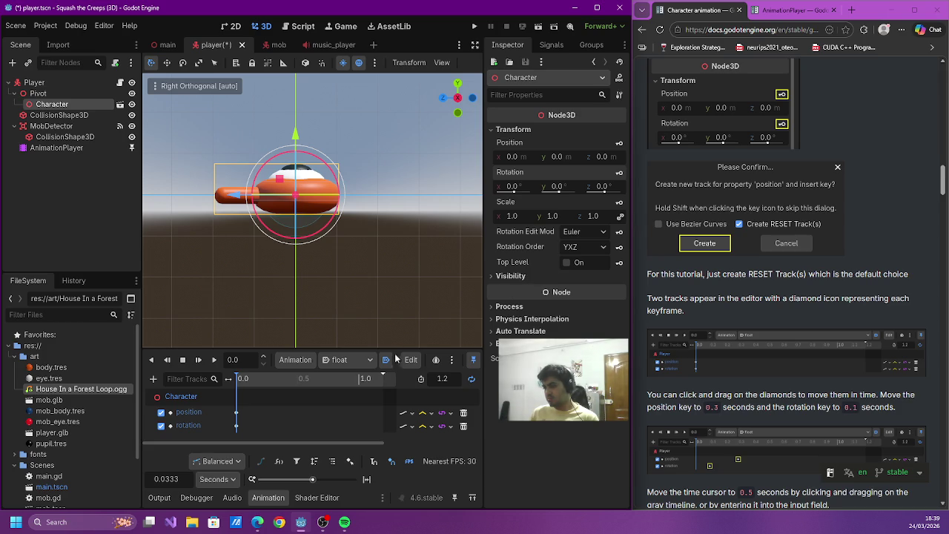
pyautogui.moveTo(235, 413)
pyautogui.mouseDown()
pyautogui.moveTo(281, 417)
pyautogui.moveTo(240, 428)
pyautogui.moveTo(307, 429)
pyautogui.moveTo(297, 428)
pyautogui.mouseUp()
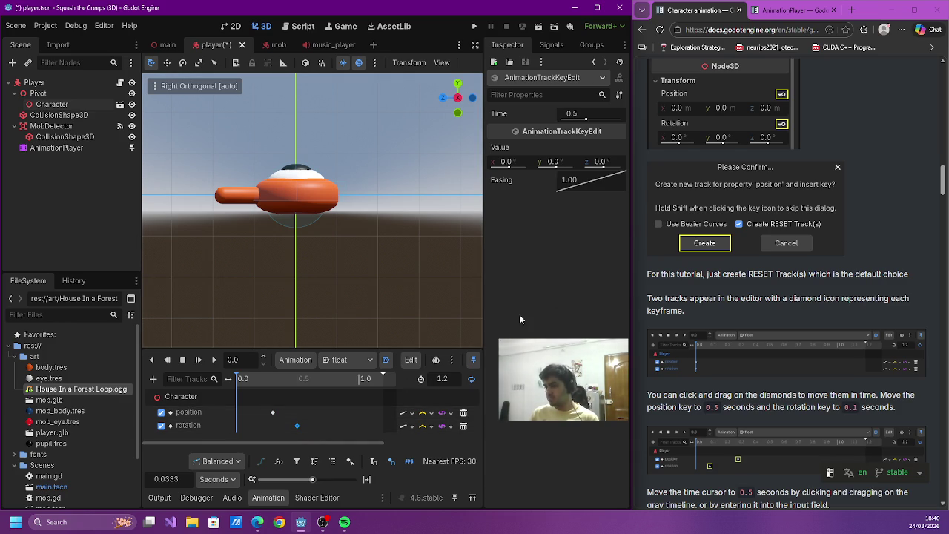
# - Move the rotation keyframe to 0.1 s and set the time cursor to 0.5 s
pyautogui.moveTo(297, 427); pyautogui.dragTo(248, 428)
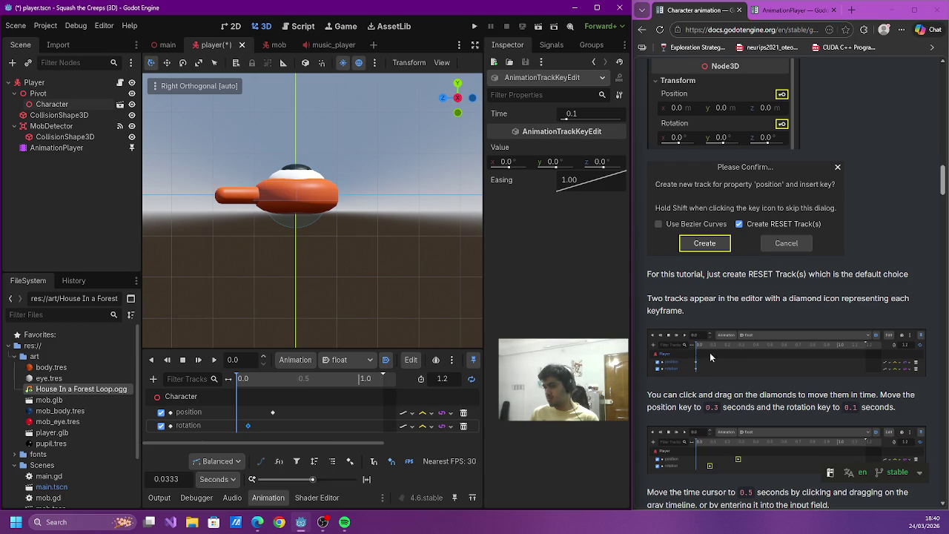
pyautogui.scroll(-3, 726, 354)
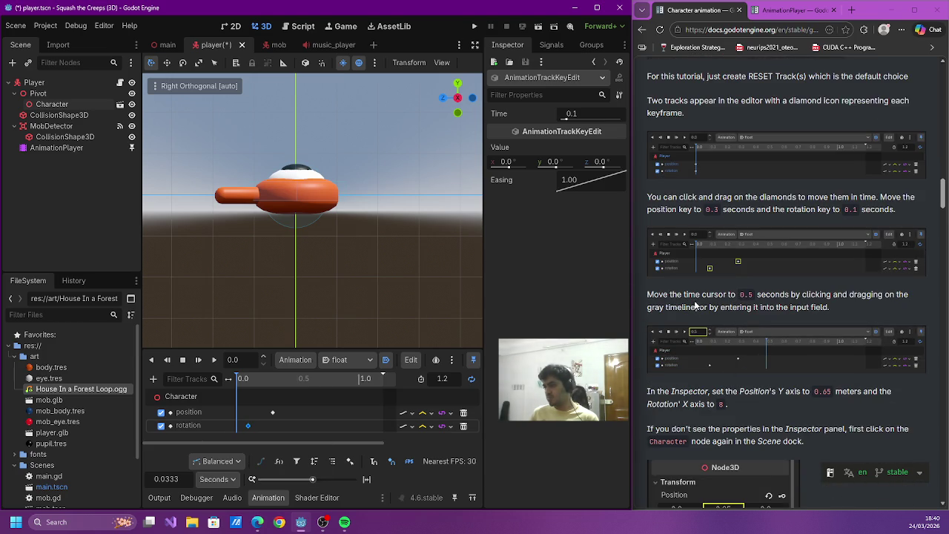
pyautogui.click(301, 405)
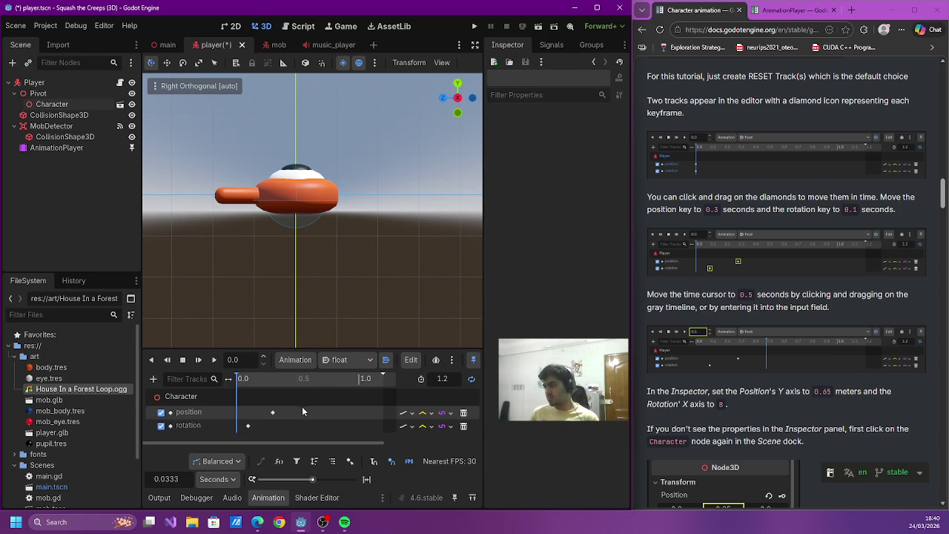
pyautogui.click(298, 378)
pyautogui.moveTo(297, 379); pyautogui.dragTo(300, 382)
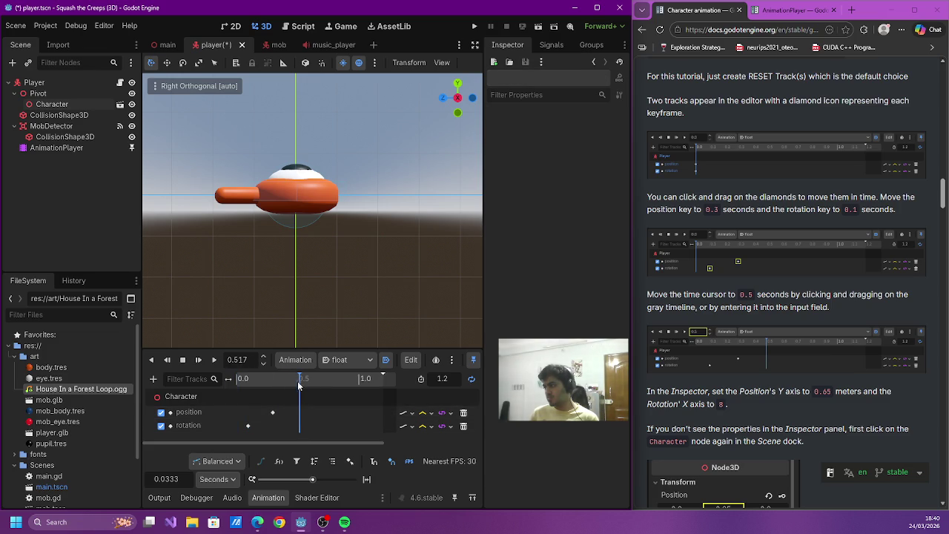
pyautogui.press('BackSpace')
pyautogui.press('BackSpace')
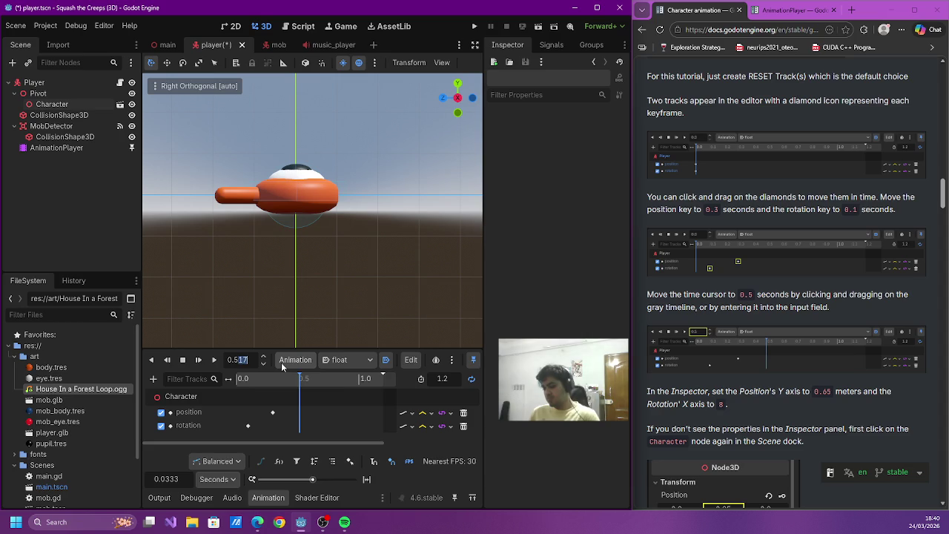
pyautogui.press('Return')
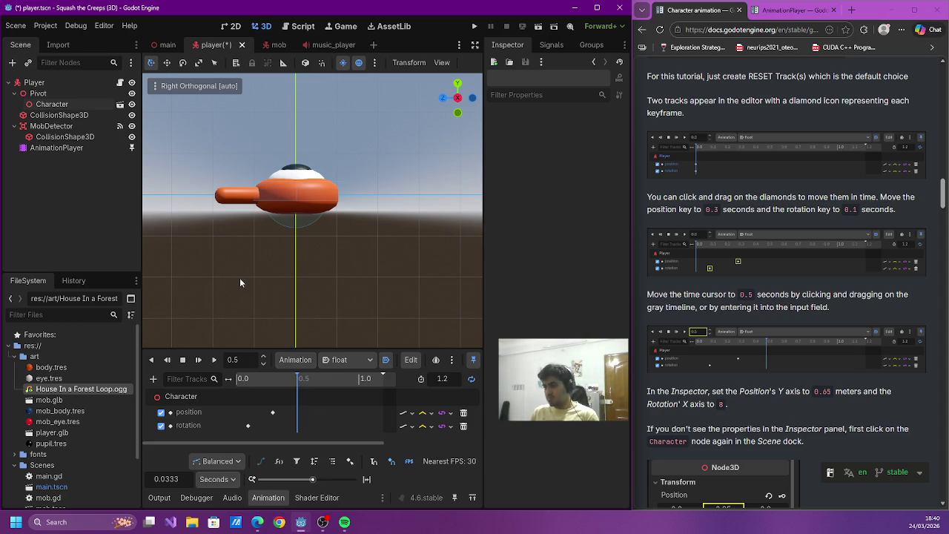
# - Set the Character's Position Y to 0.65 and Rotation X to 8°
pyautogui.click(52, 104)
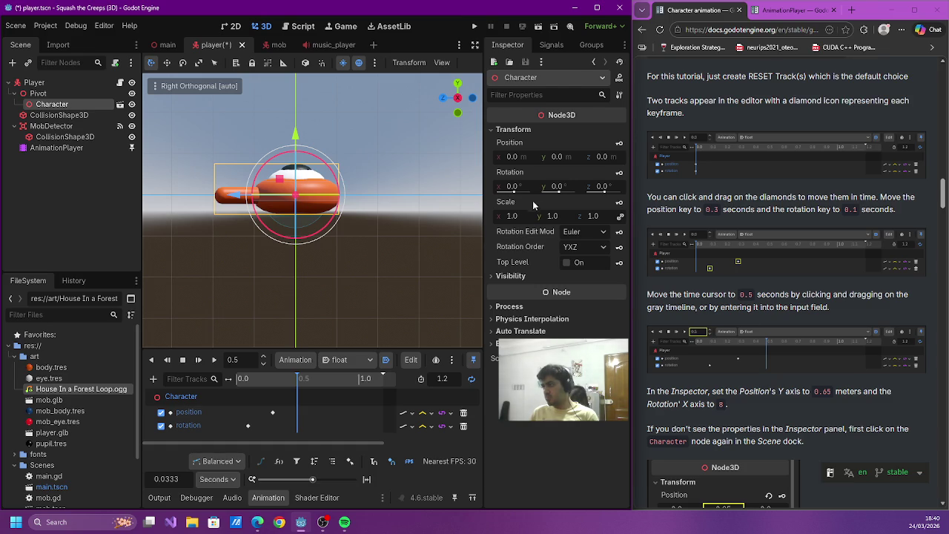
pyautogui.click(557, 157)
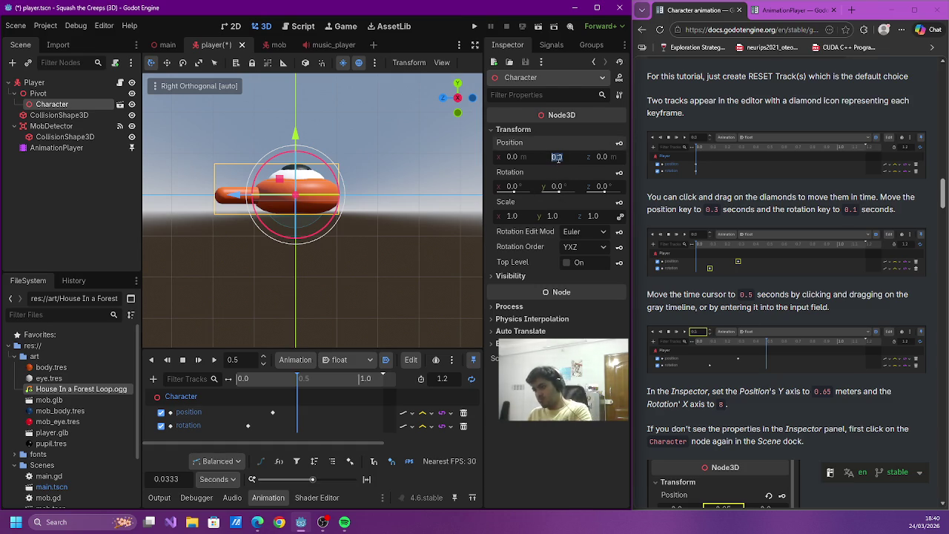
pyautogui.press('BackSpace')
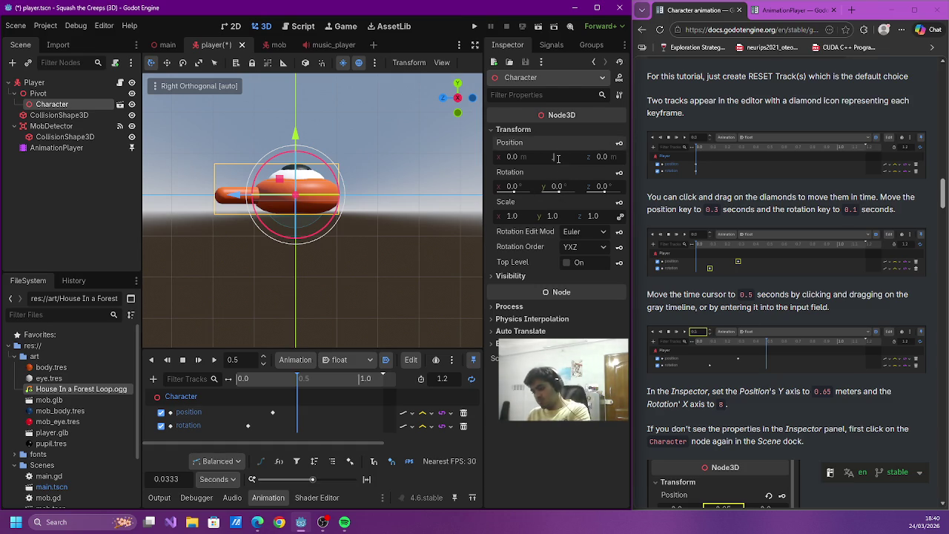
pyautogui.write('.65')
pyautogui.press('Return')
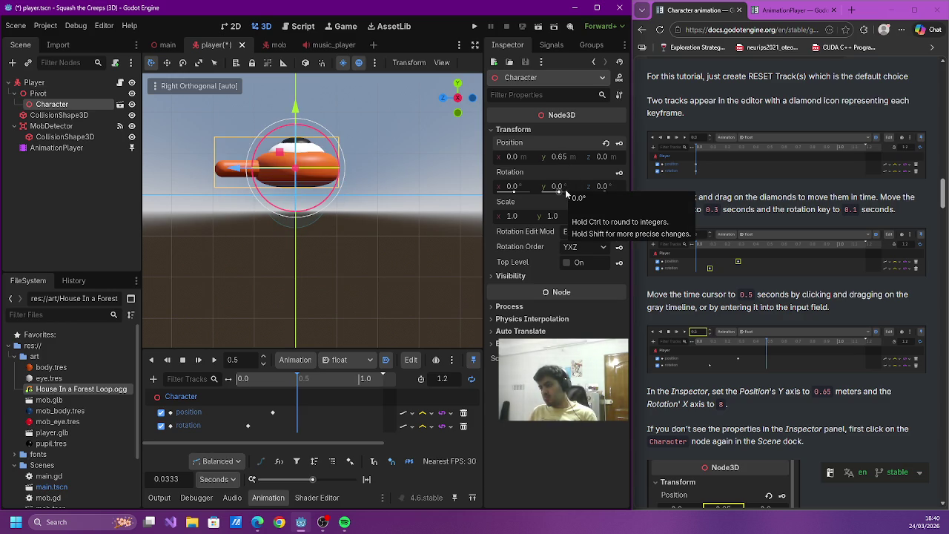
pyautogui.click(512, 187)
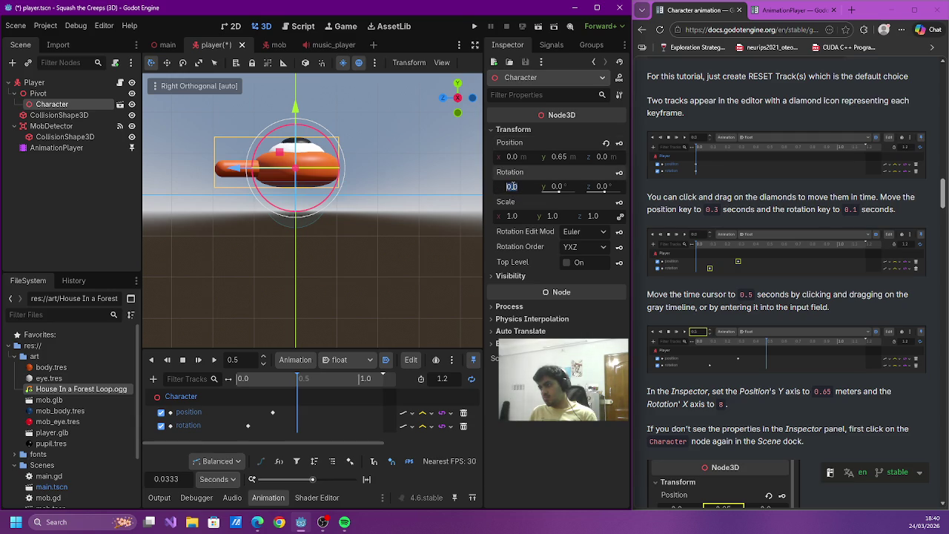
pyautogui.write('8')
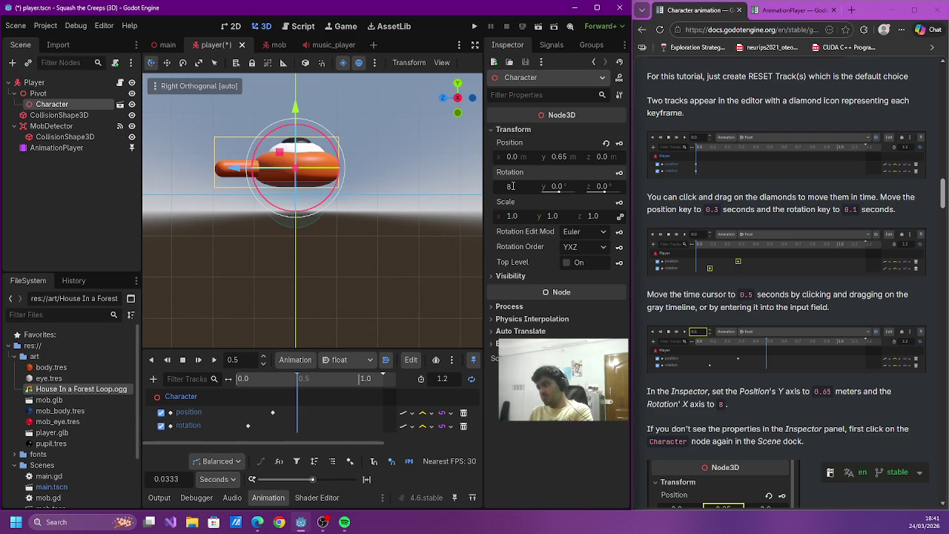
pyautogui.press('Return')
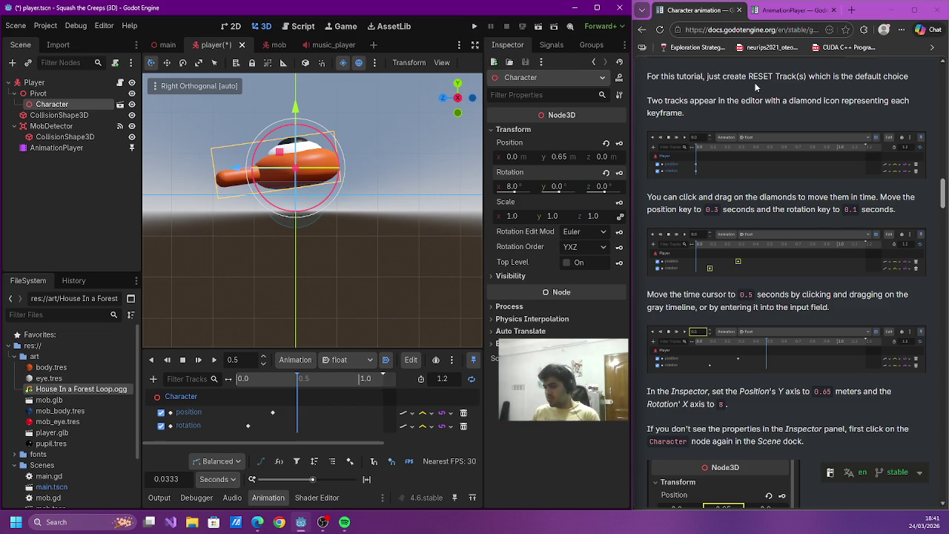
pyautogui.scroll(-4, 755, 88)
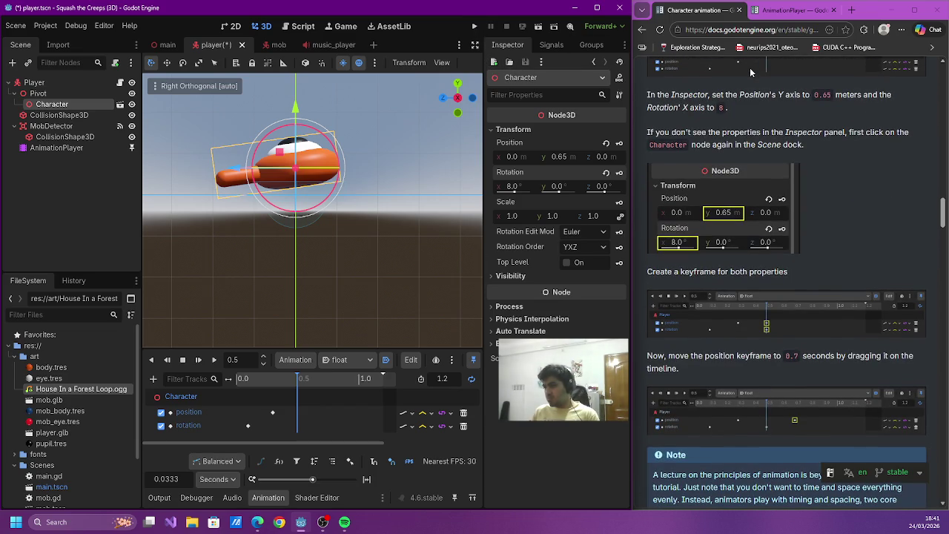
pyautogui.click(620, 232)
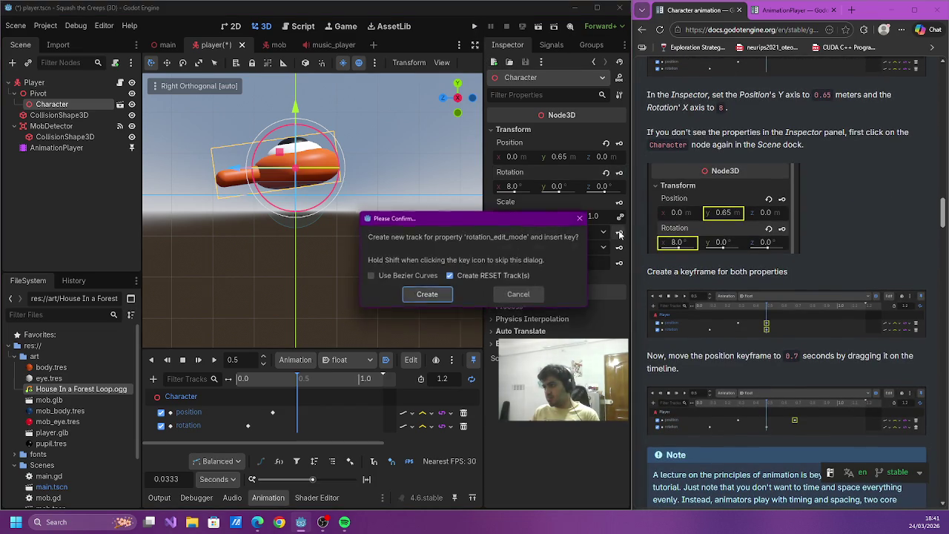
# - Keyframe position (Y 0.65) and rotation (X 8°) at 0.5 s, undoing the stray track
pyautogui.click(424, 296)
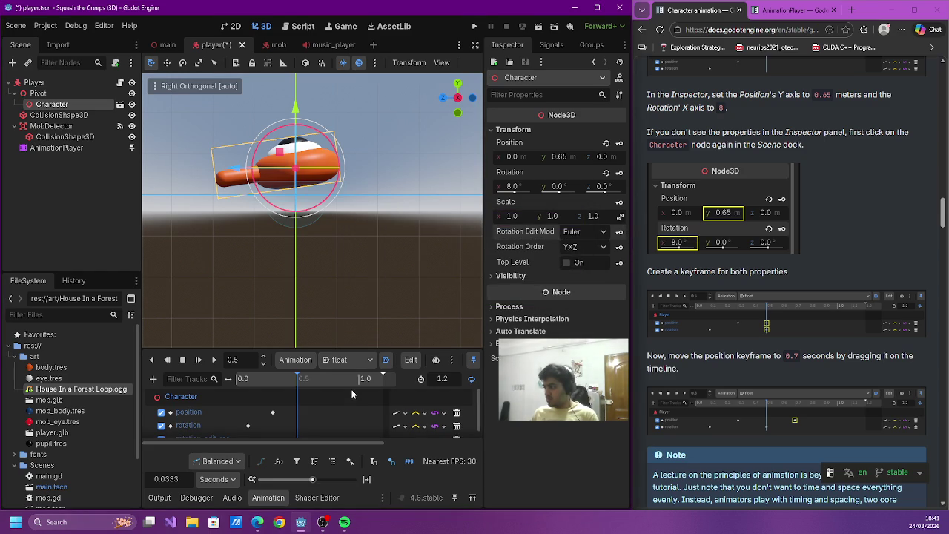
pyautogui.scroll(-1, 167, 436)
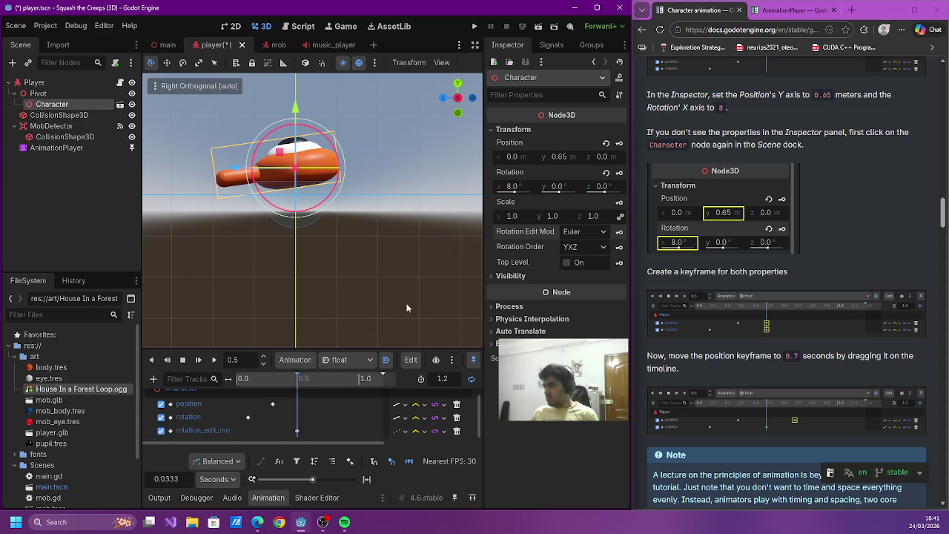
pyautogui.click(607, 143)
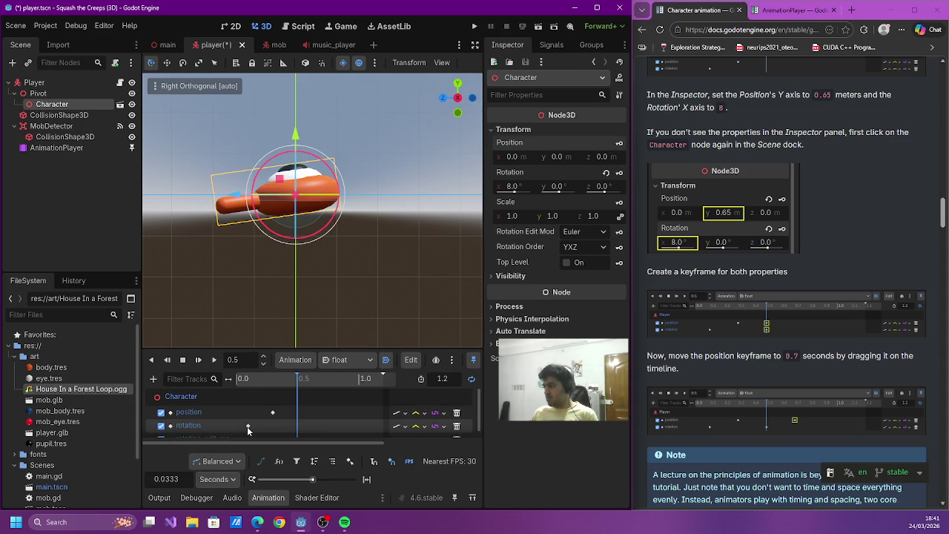
pyautogui.click(620, 144)
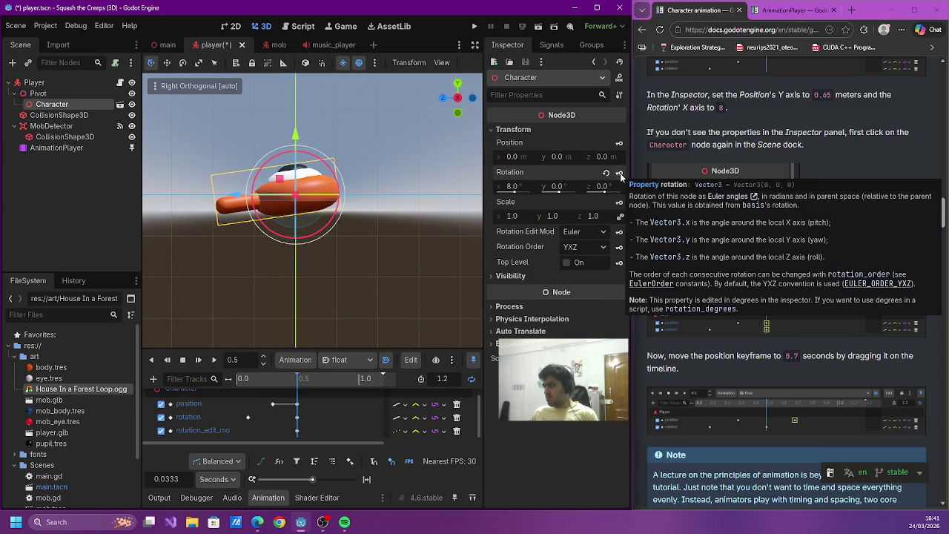
pyautogui.hotkey('ctrl', 'z')
pyautogui.hotkey('ctrl', 'z')
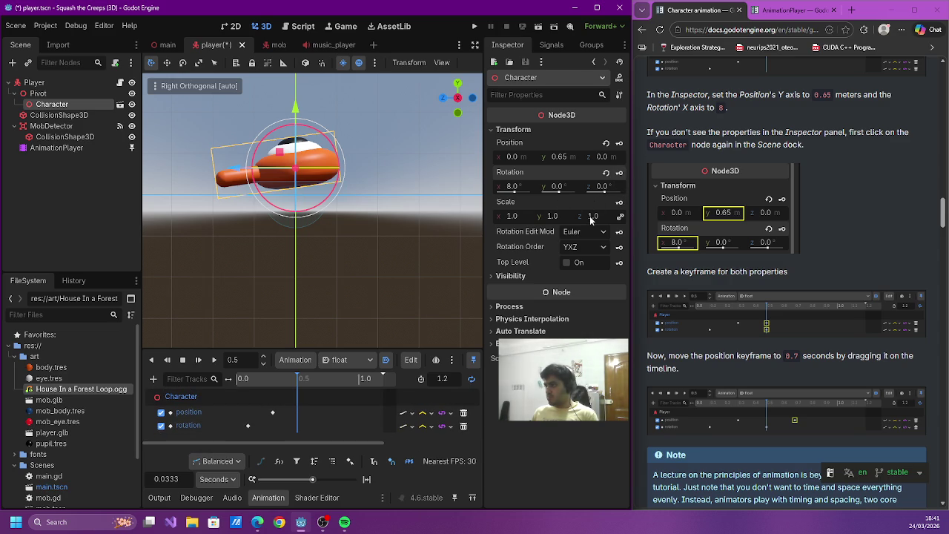
pyautogui.click(620, 173)
pyautogui.click(620, 143)
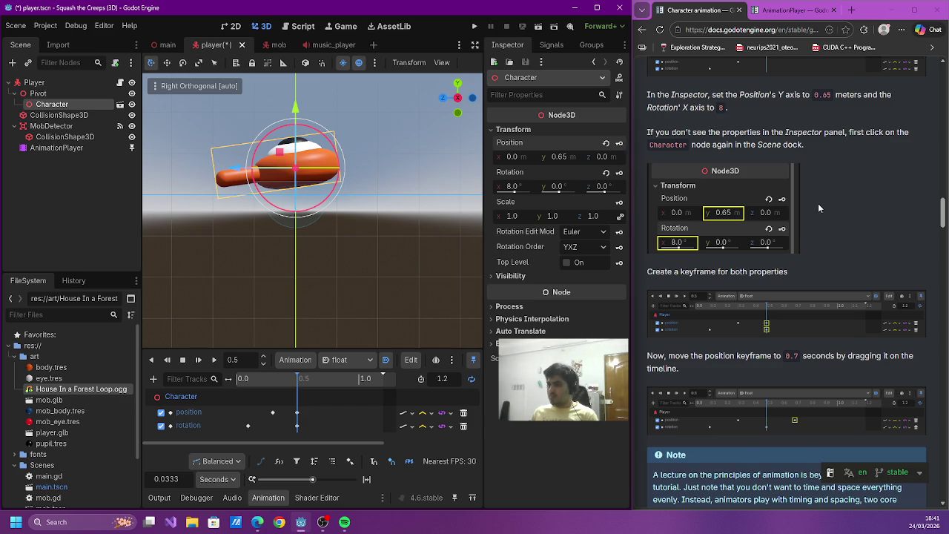
pyautogui.scroll(-2, 818, 204)
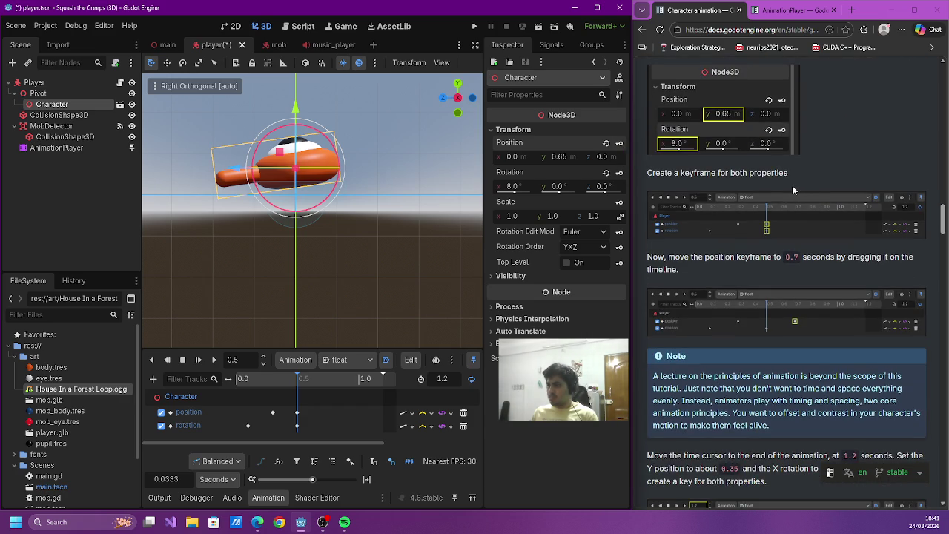
# - Move the raised position keyframe to exactly 0.7 s
pyautogui.moveTo(297, 415); pyautogui.dragTo(326, 413)
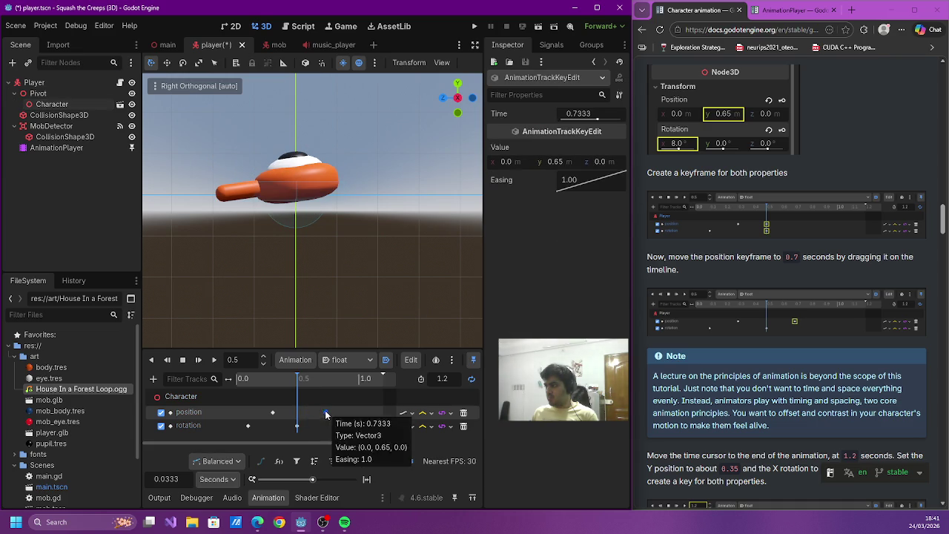
pyautogui.click(582, 116)
pyautogui.write('.7')
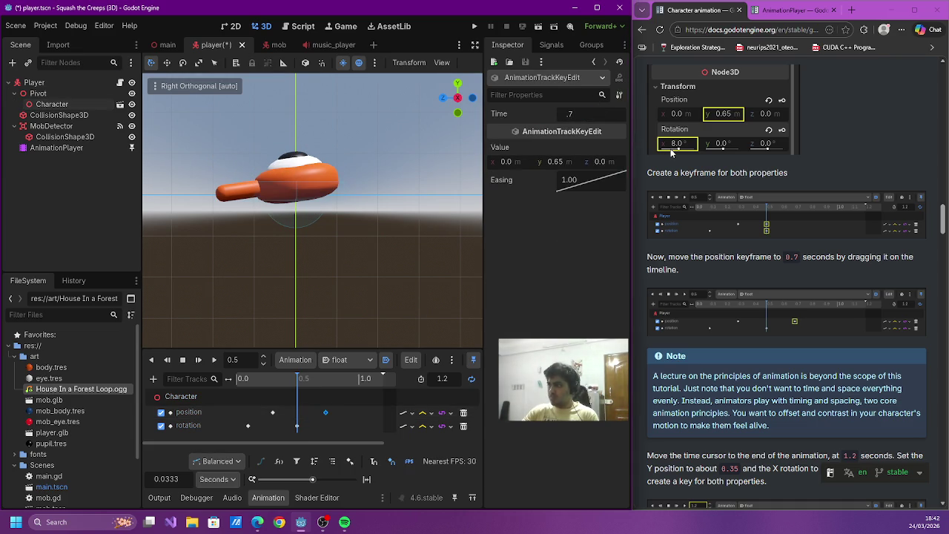
pyautogui.press('Return')
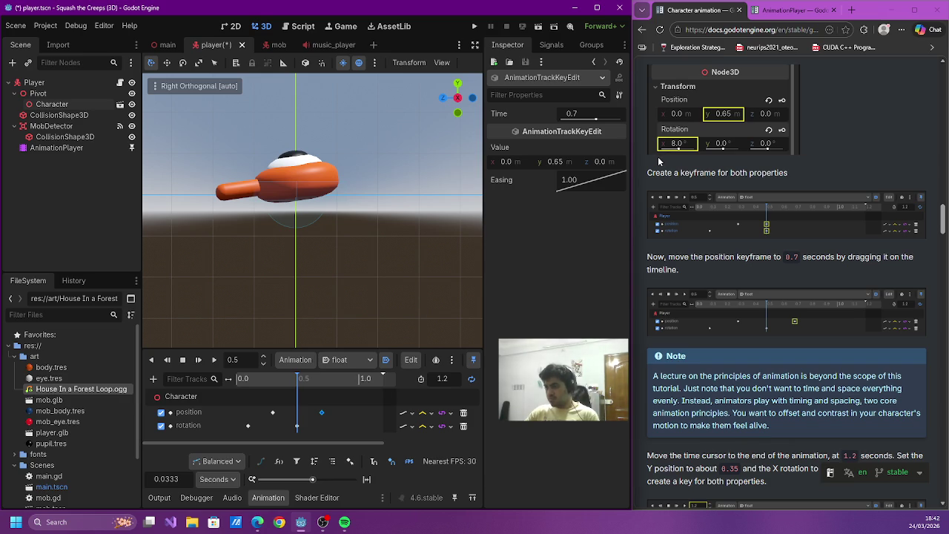
pyautogui.scroll(-3, 659, 161)
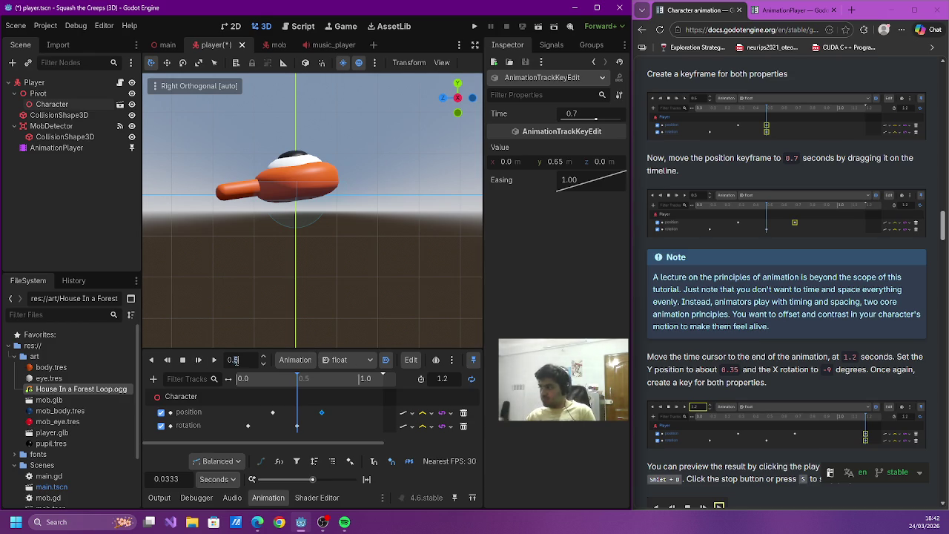
# - At 1.2 s, key Character Position Y 0.35 and set Rotation X to -9°
pyautogui.write('1')
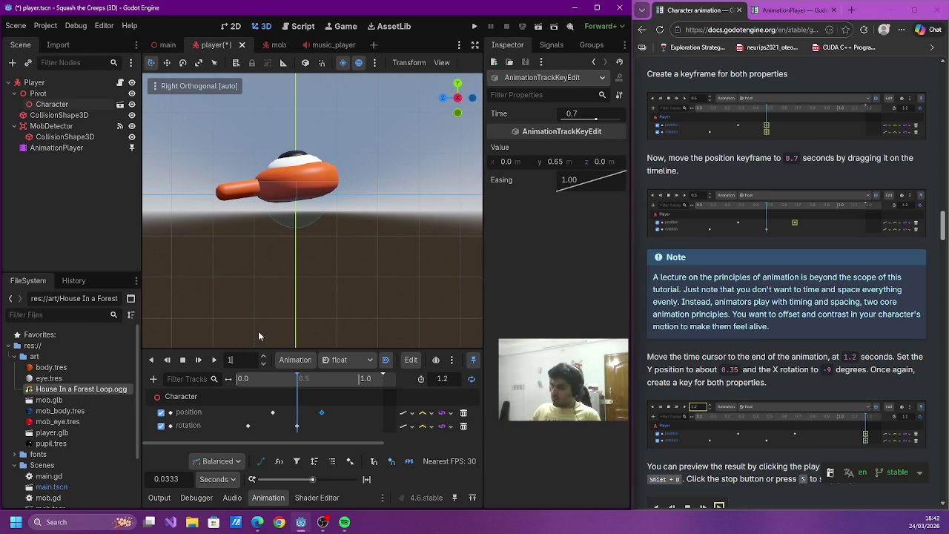
pyautogui.write('.2')
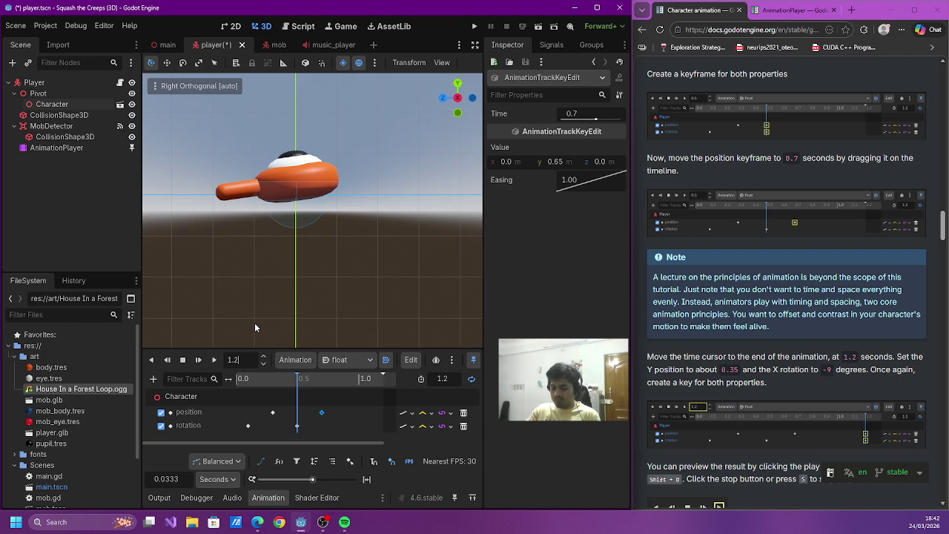
pyautogui.press('Return')
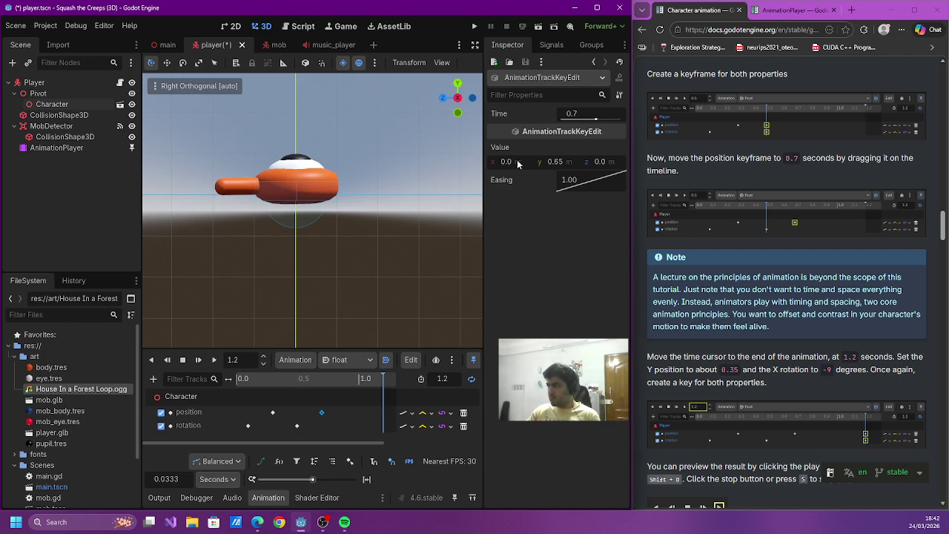
pyautogui.click(66, 106)
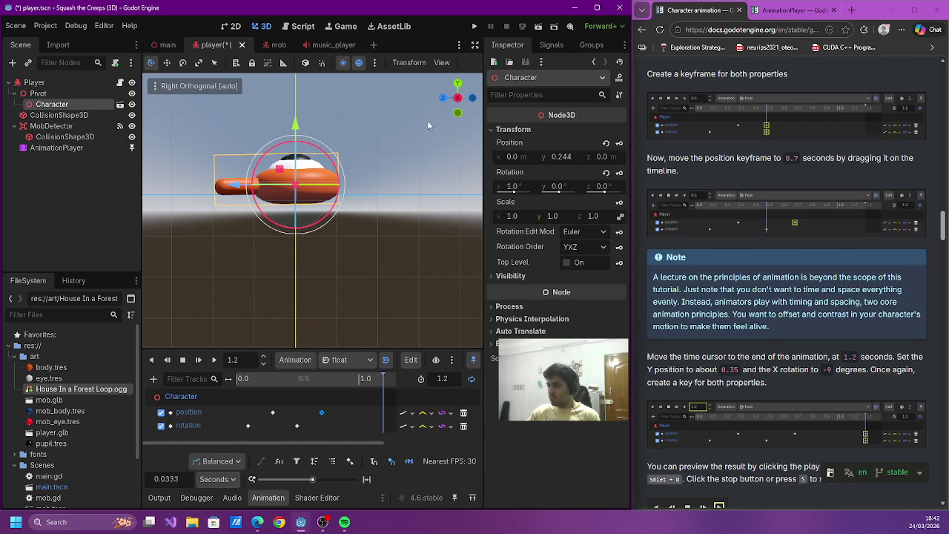
pyautogui.click(565, 158)
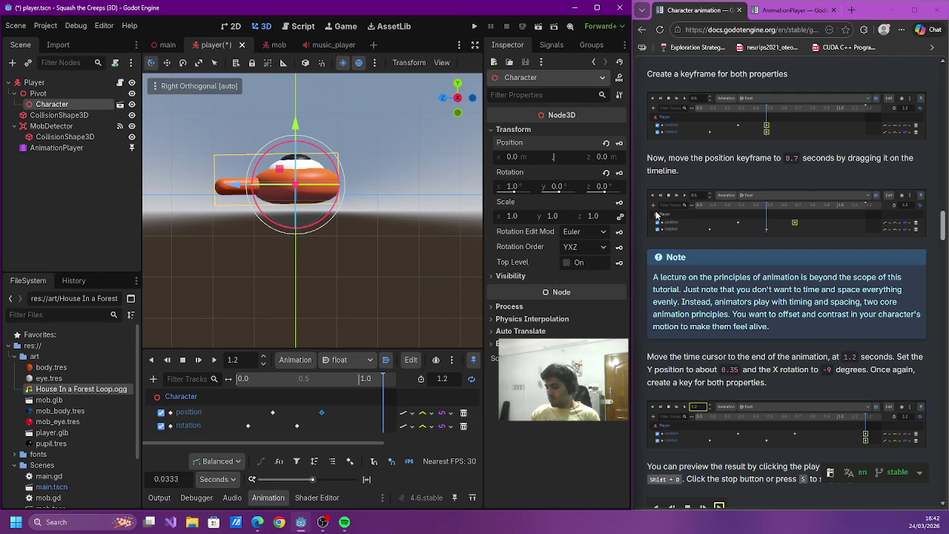
pyautogui.write('.35')
pyautogui.press('Return')
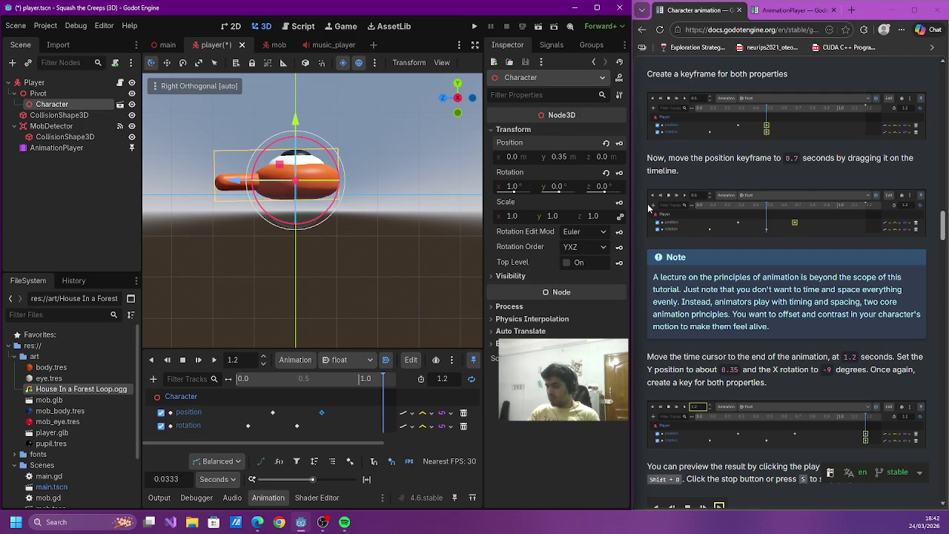
pyautogui.click(620, 146)
pyautogui.click(512, 186)
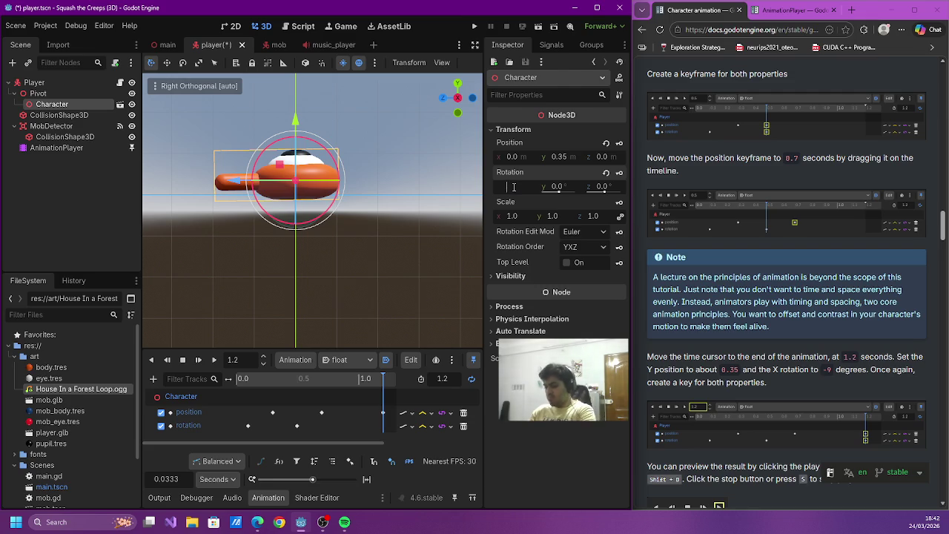
pyautogui.write('-9')
pyautogui.press('Return')
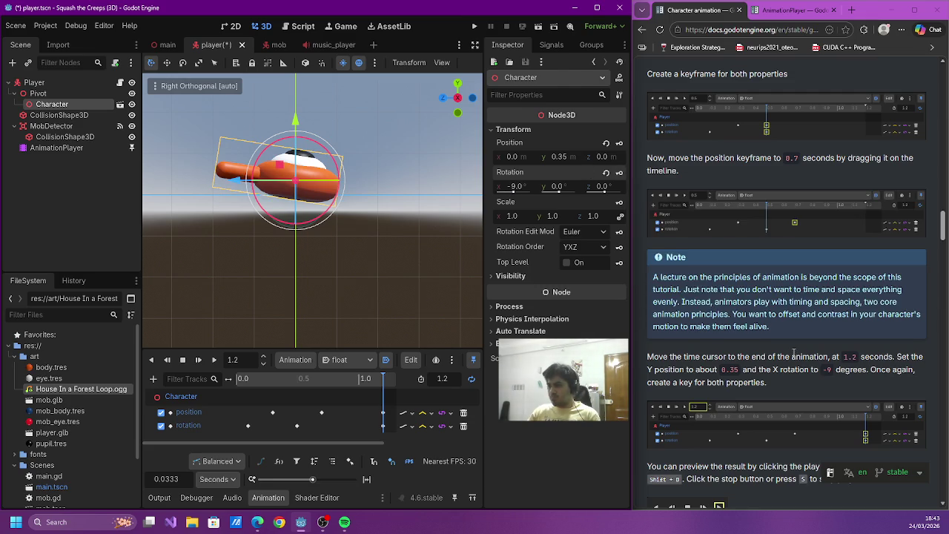
pyautogui.scroll(-3, 793, 353)
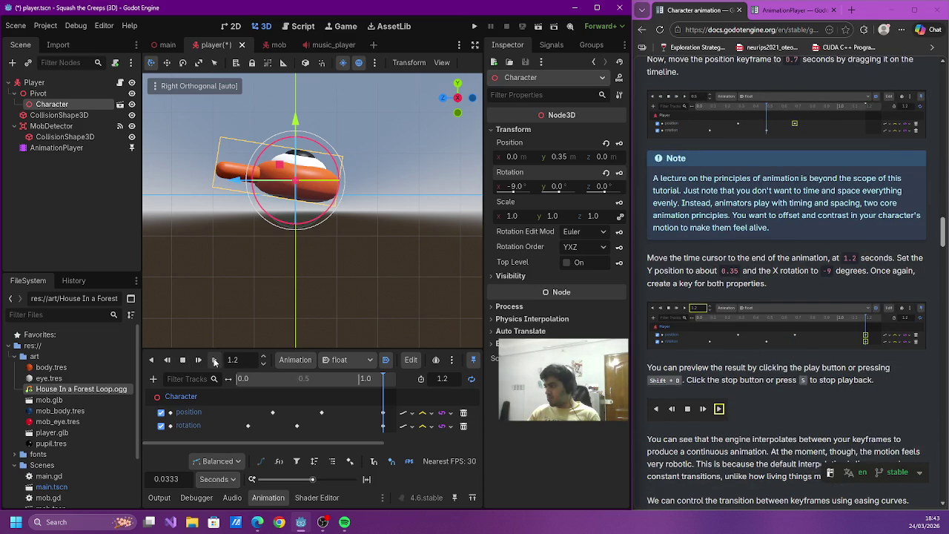
# - Rewind the float animation to 0 s and play it to preview the bob and tilt
pyautogui.click(184, 361)
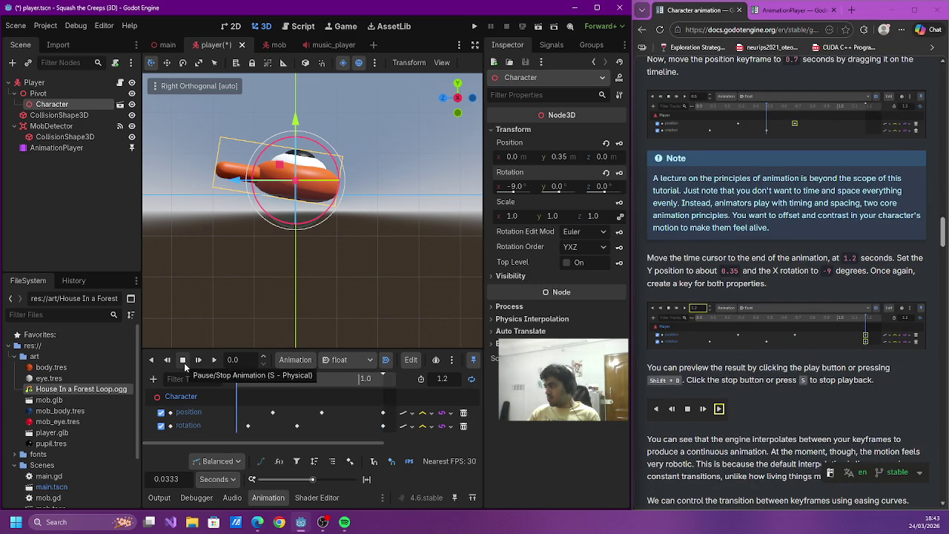
pyautogui.click(214, 362)
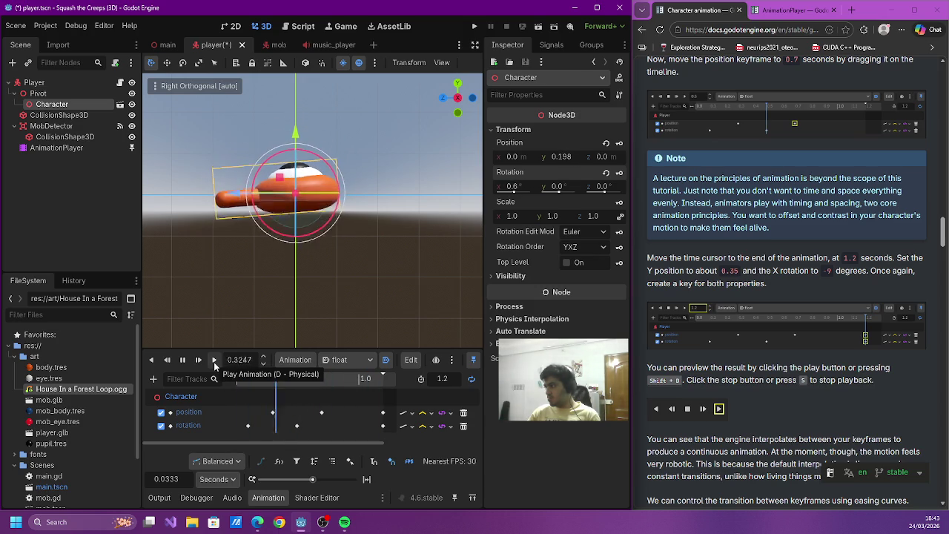
pyautogui.scroll(-3, 668, 304)
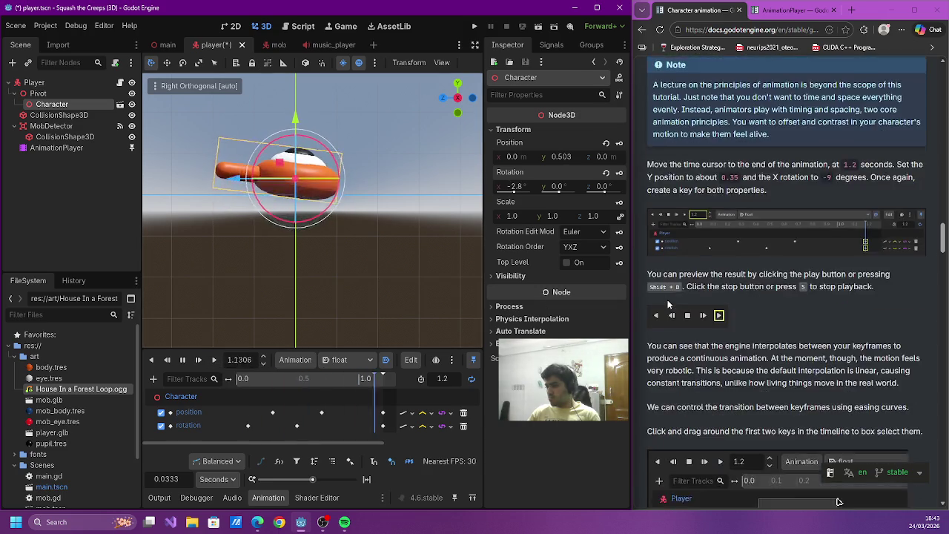
pyautogui.scroll(-1, 667, 304)
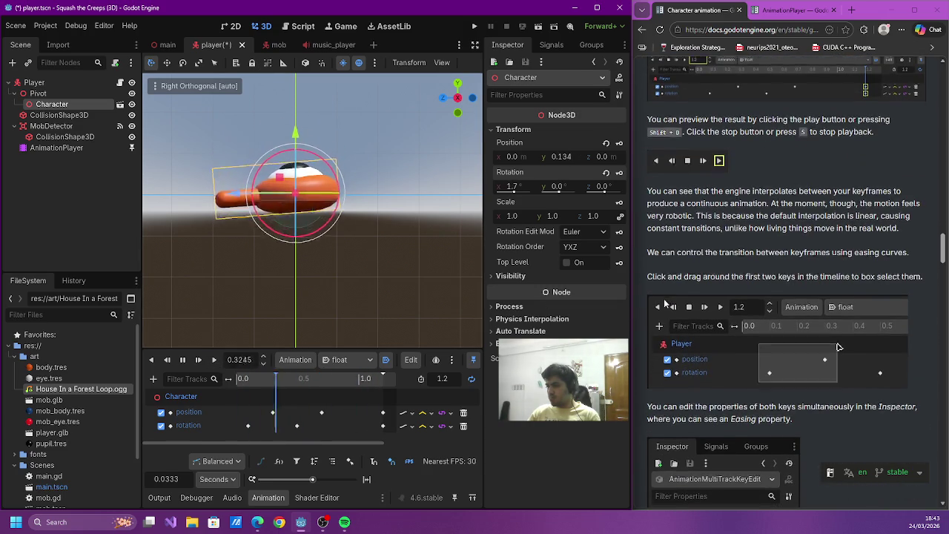
pyautogui.scroll(-3, 666, 304)
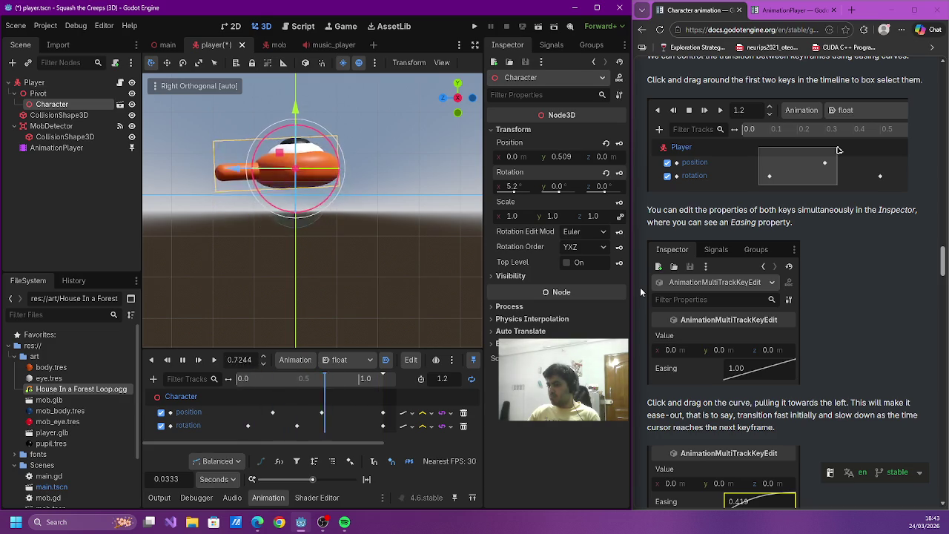
pyautogui.scroll(-1, 640, 290)
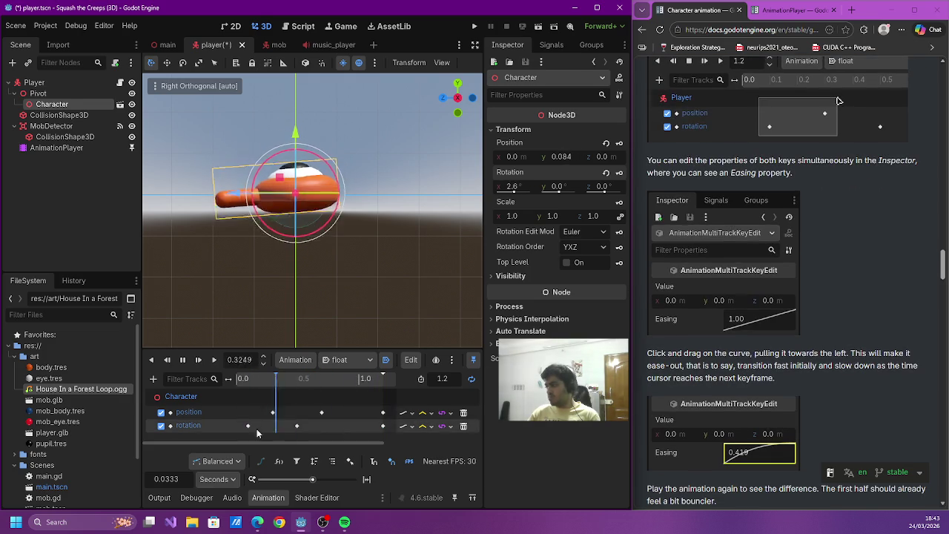
# - Give the float animation's first position and rotation keys a shared ease-out easing of 0.450
pyautogui.moveTo(235, 405); pyautogui.dragTo(289, 438)
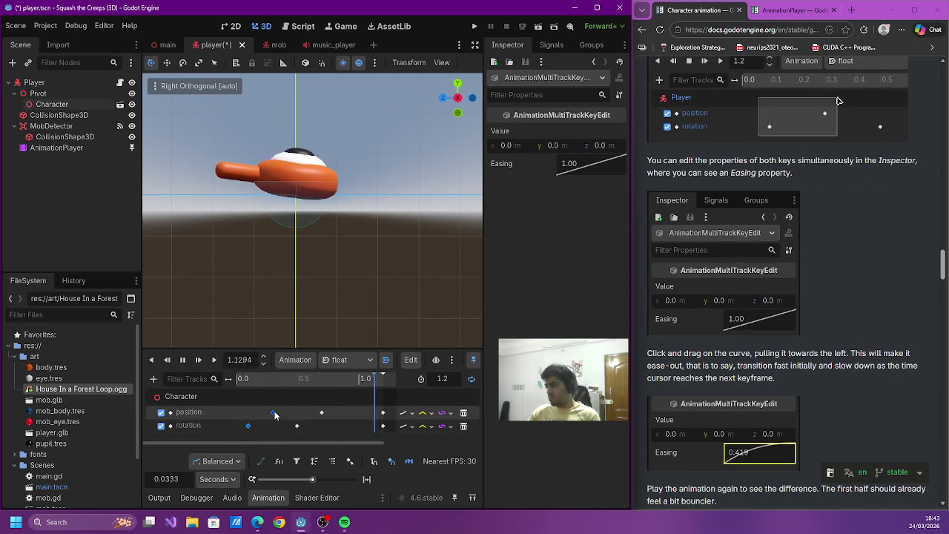
pyautogui.moveTo(593, 166)
pyautogui.mouseDown()
pyautogui.moveTo(606, 171)
pyautogui.moveTo(543, 150)
pyautogui.moveTo(594, 193)
pyautogui.moveTo(586, 185)
pyautogui.mouseUp()
pyautogui.scroll(-2, 777, 294)
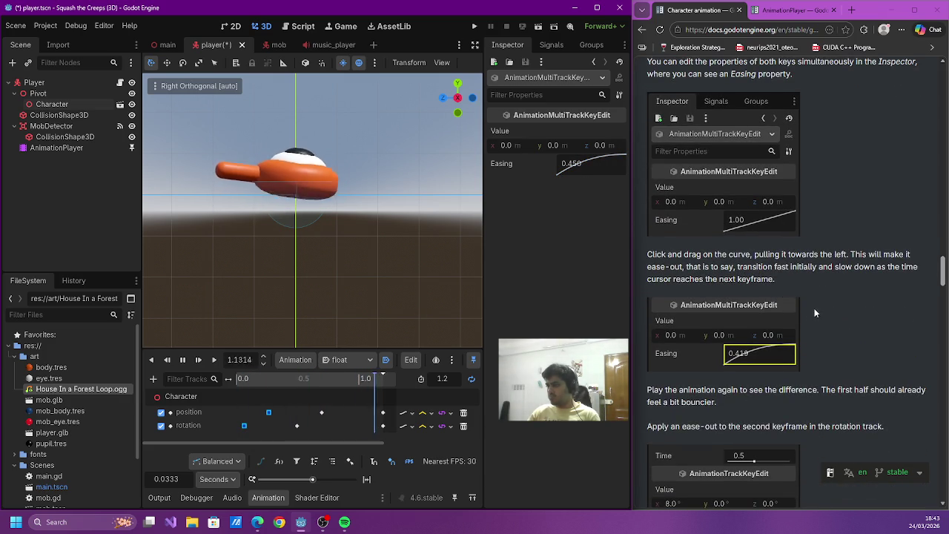
pyautogui.scroll(2, 814, 297)
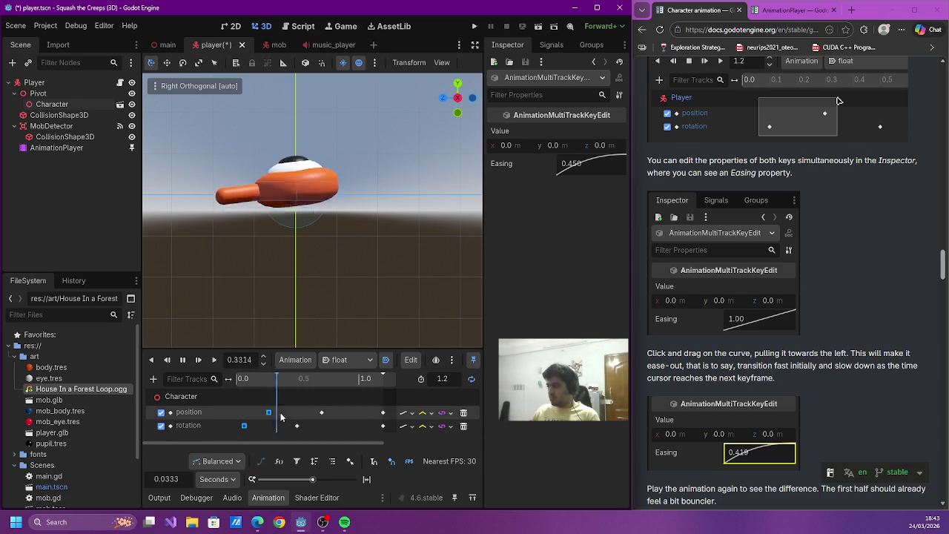
pyautogui.moveTo(269, 413); pyautogui.dragTo(276, 416)
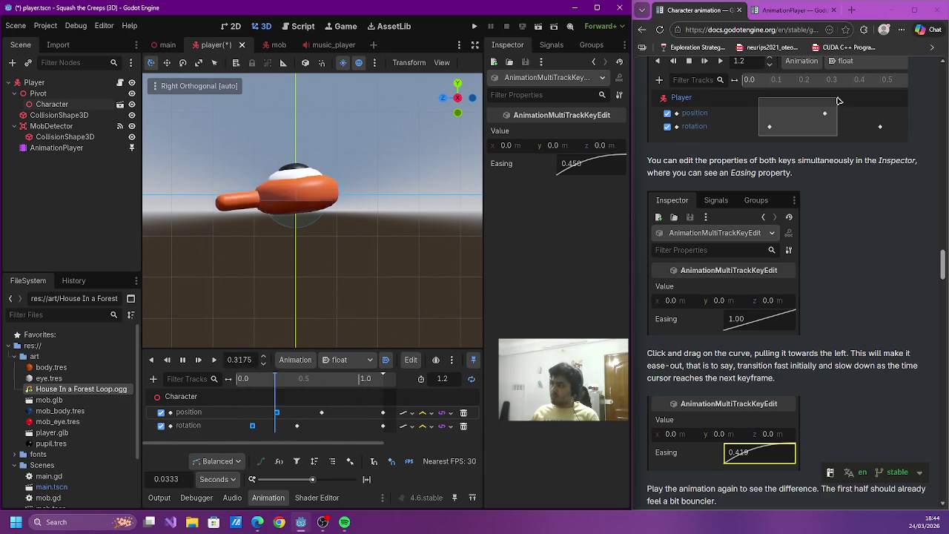
pyautogui.scroll(-2, 703, 303)
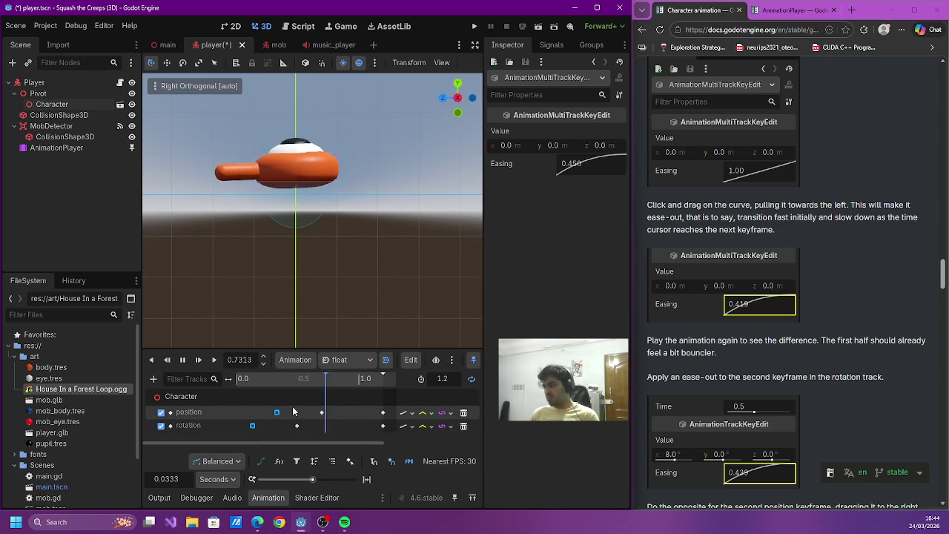
# - Give the second position and rotation keyframes an ease-out easing of about 0.435
pyautogui.moveTo(292, 411); pyautogui.dragTo(352, 432)
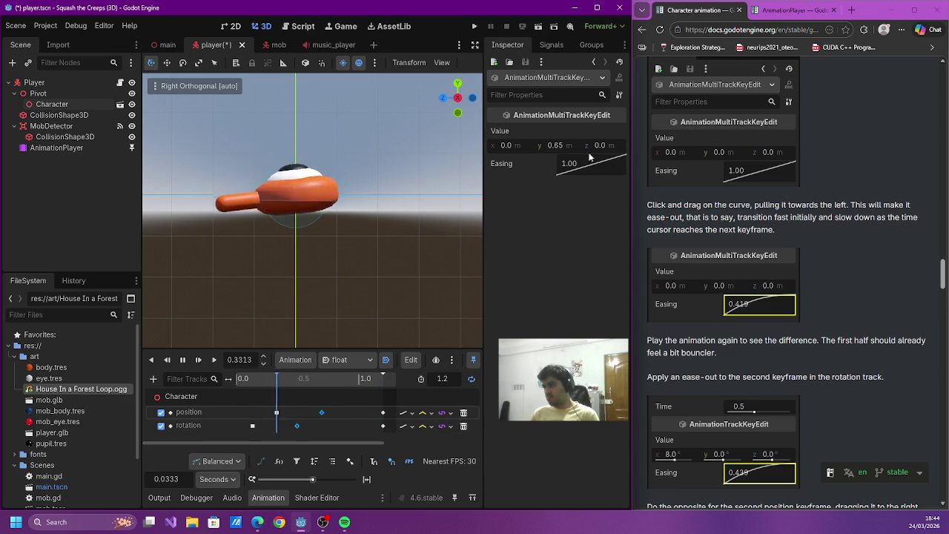
pyautogui.moveTo(579, 170); pyautogui.dragTo(571, 163)
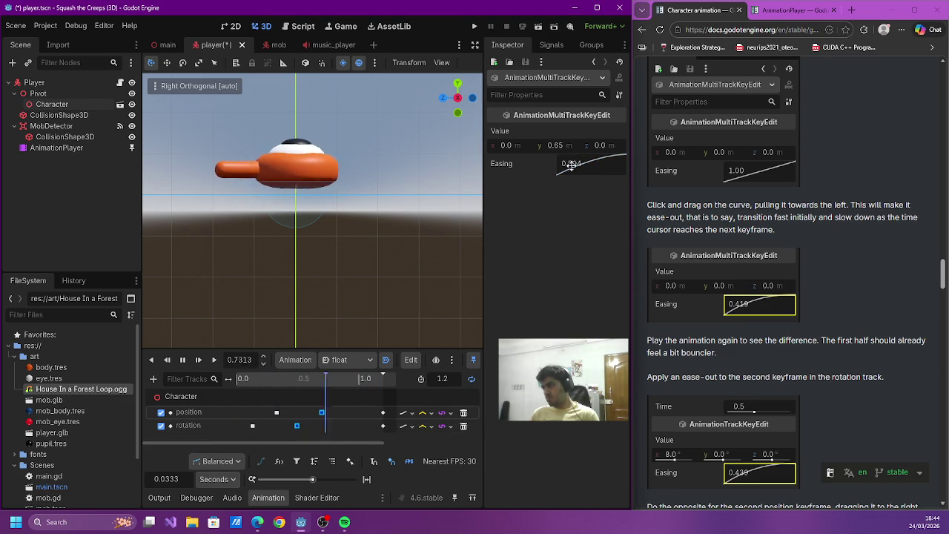
pyautogui.scroll(-1, 746, 283)
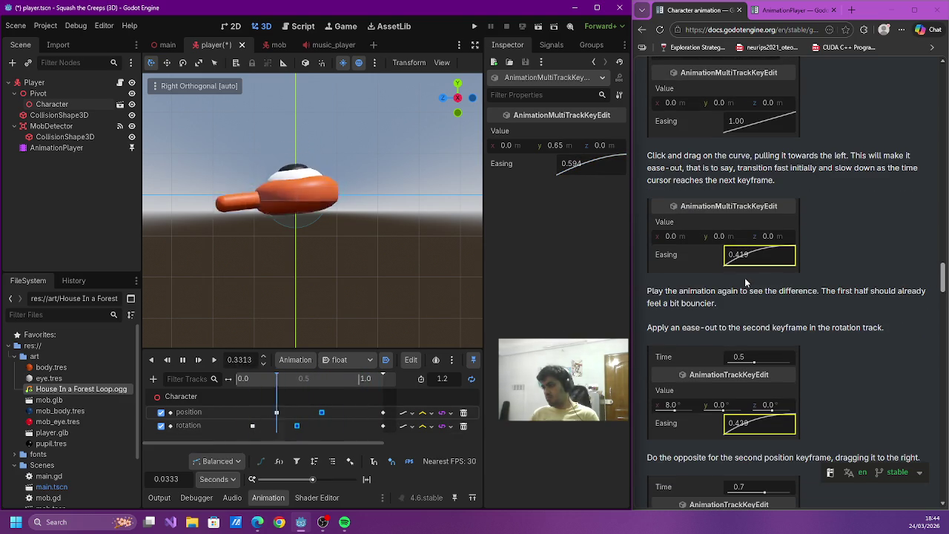
pyautogui.moveTo(574, 165); pyautogui.dragTo(571, 172)
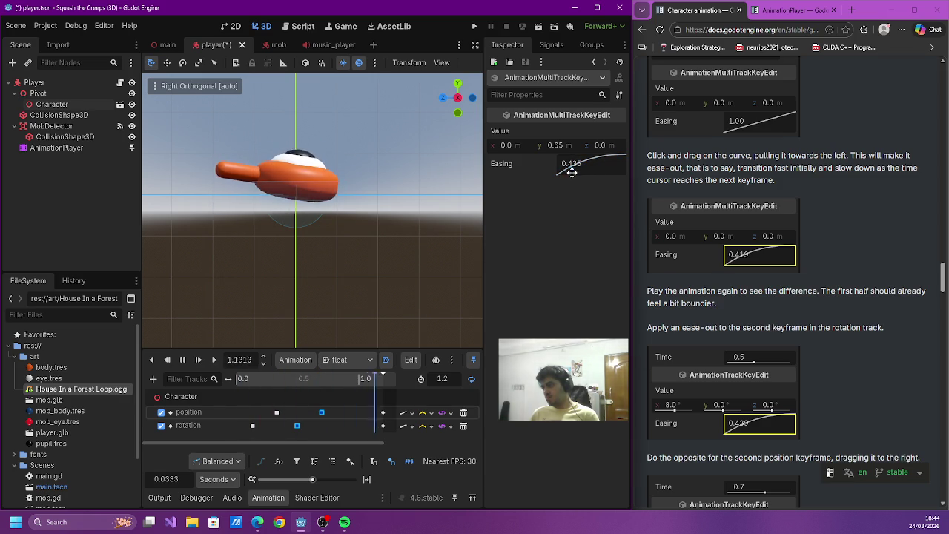
pyautogui.scroll(-1, 847, 289)
pyautogui.scroll(-1, 845, 287)
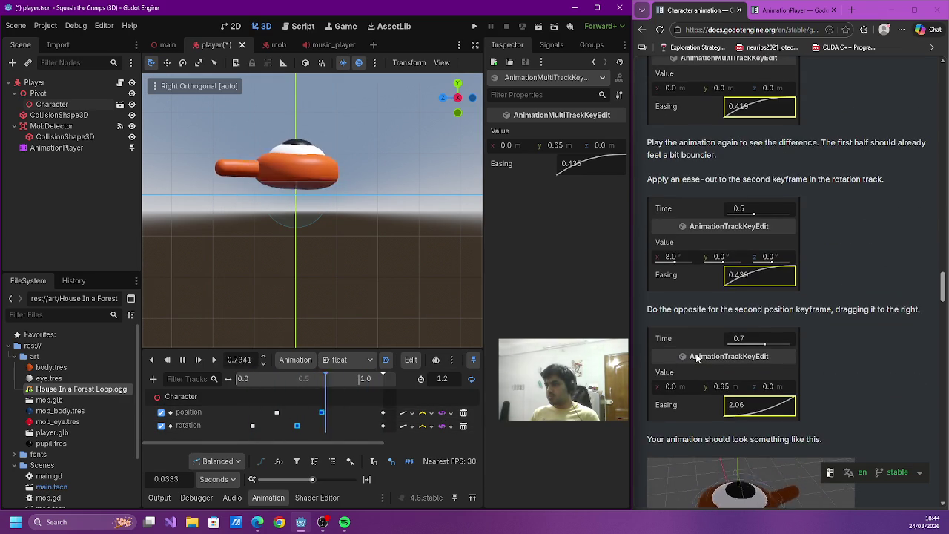
# - Give the position key at 0.7 s an ease-in easing of 2.07
pyautogui.click(321, 413)
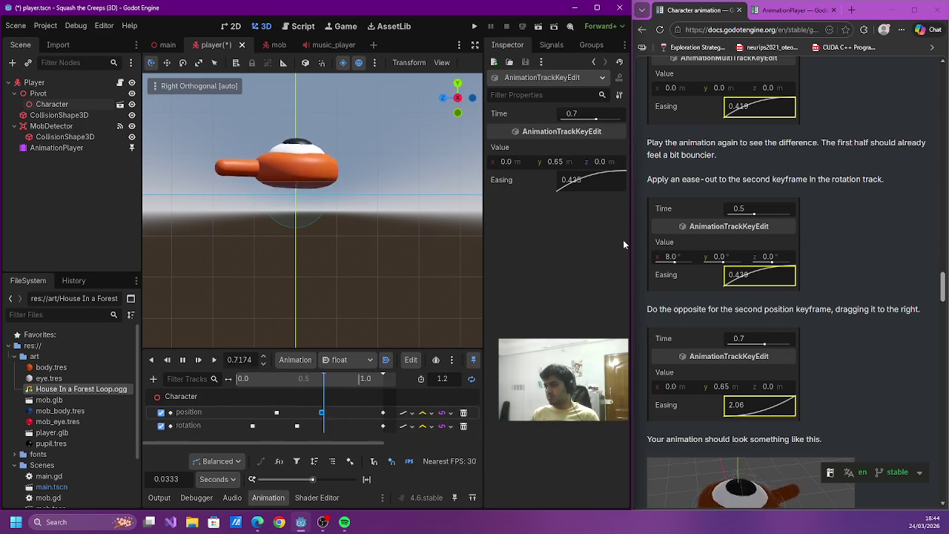
pyautogui.moveTo(593, 184); pyautogui.dragTo(613, 191)
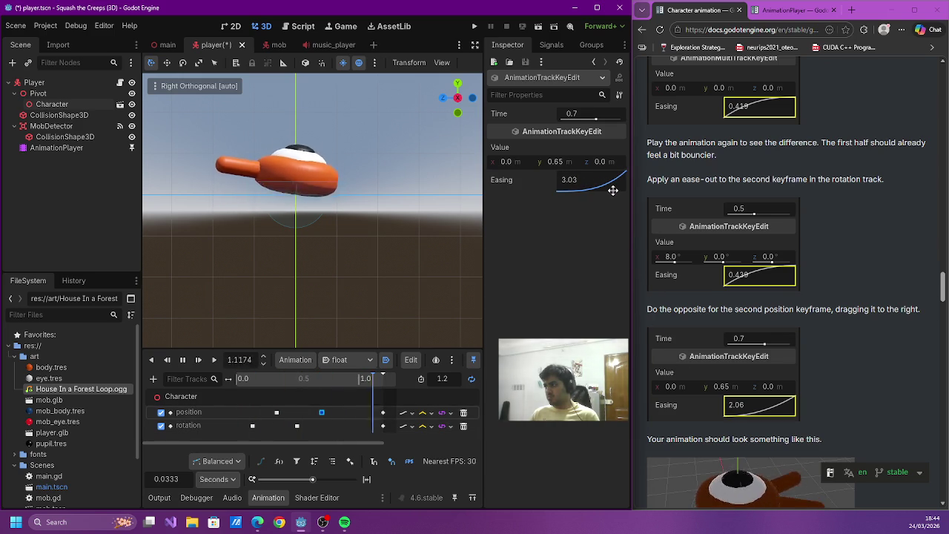
pyautogui.moveTo(613, 190); pyautogui.dragTo(607, 188)
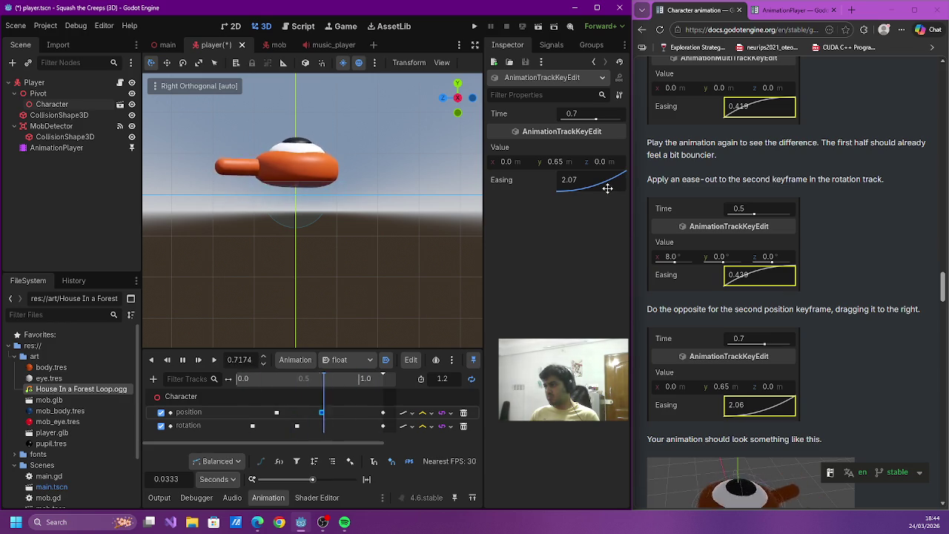
pyautogui.scroll(-2, 736, 228)
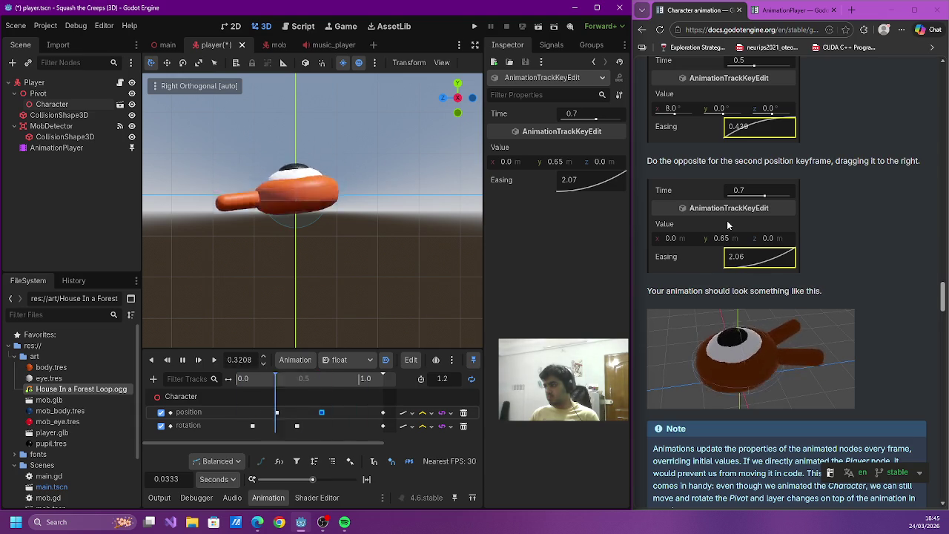
pyautogui.moveTo(247, 409)
pyautogui.mouseDown()
pyautogui.moveTo(290, 433)
pyautogui.moveTo(274, 413)
pyautogui.mouseUp()
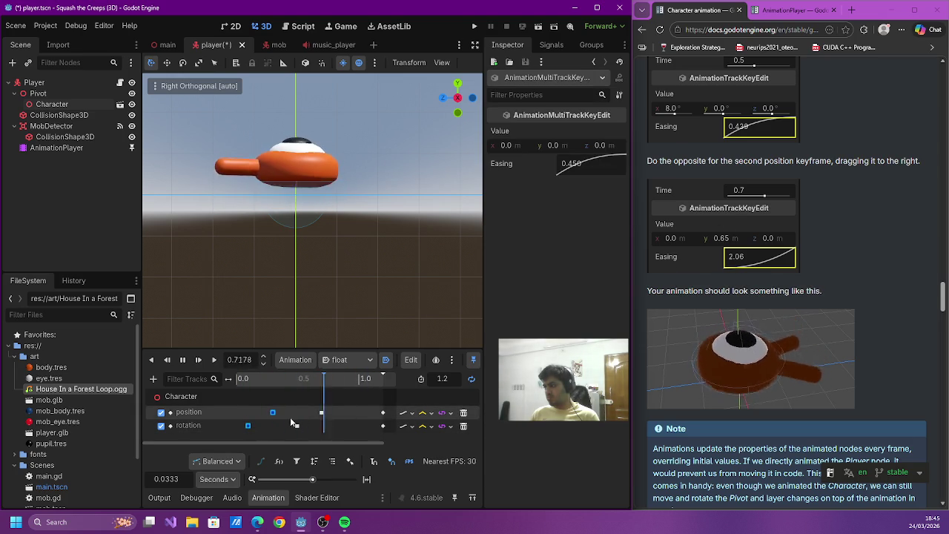
# - Change the first position keyframe's time to 0.5 s
pyautogui.scroll(5, 715, 402)
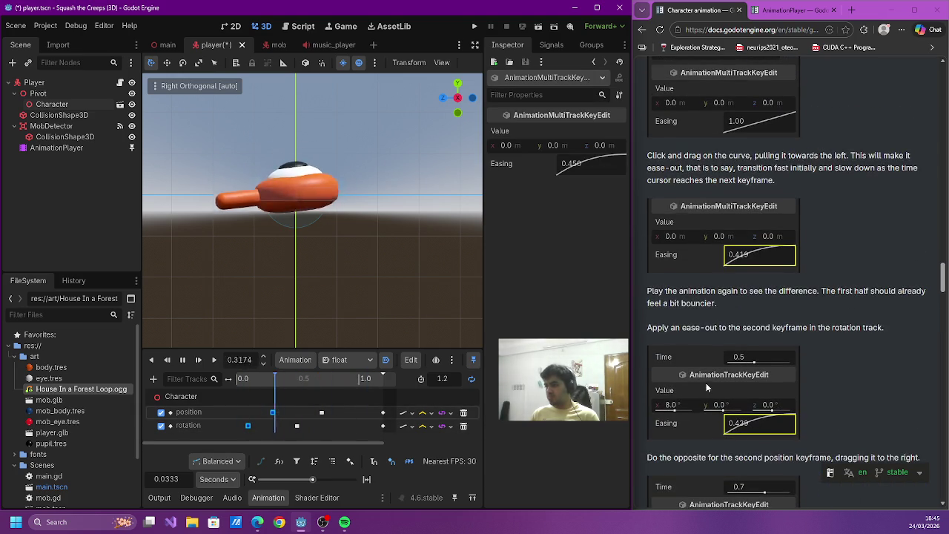
pyautogui.scroll(1, 706, 383)
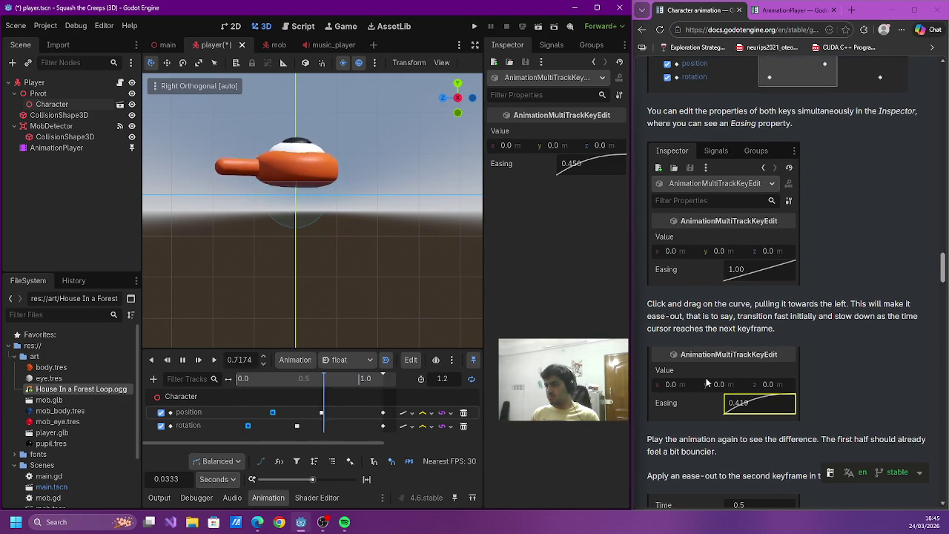
pyautogui.scroll(-3, 707, 383)
pyautogui.scroll(3, 707, 379)
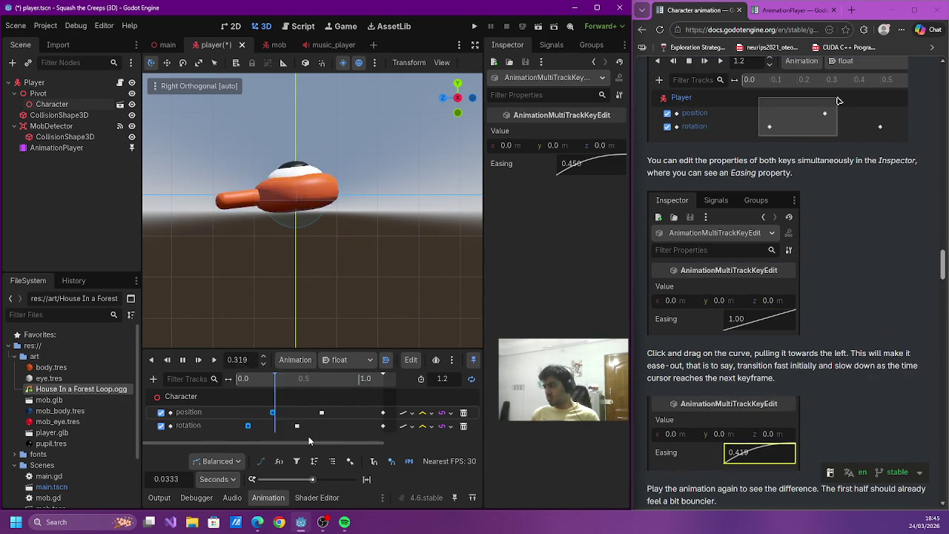
pyautogui.click(272, 412)
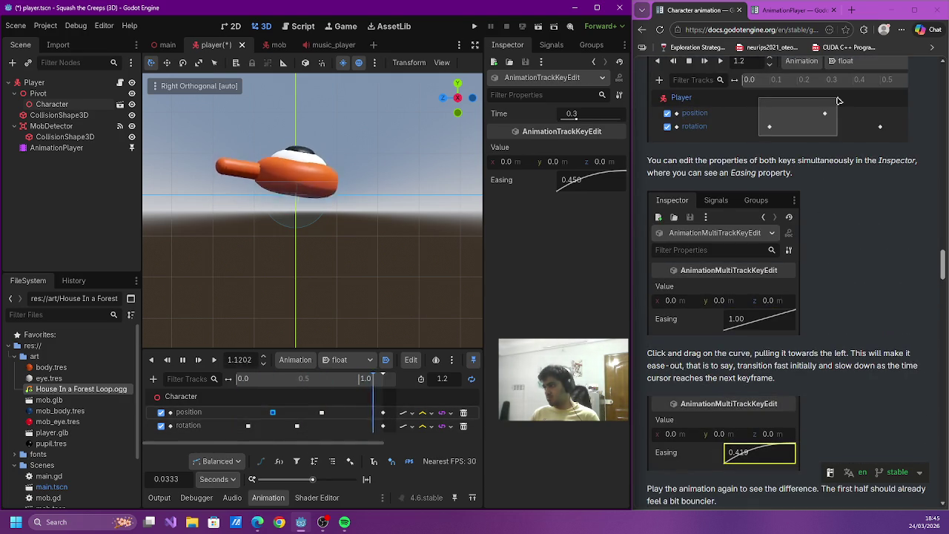
pyautogui.click(576, 115)
pyautogui.press('BackSpace')
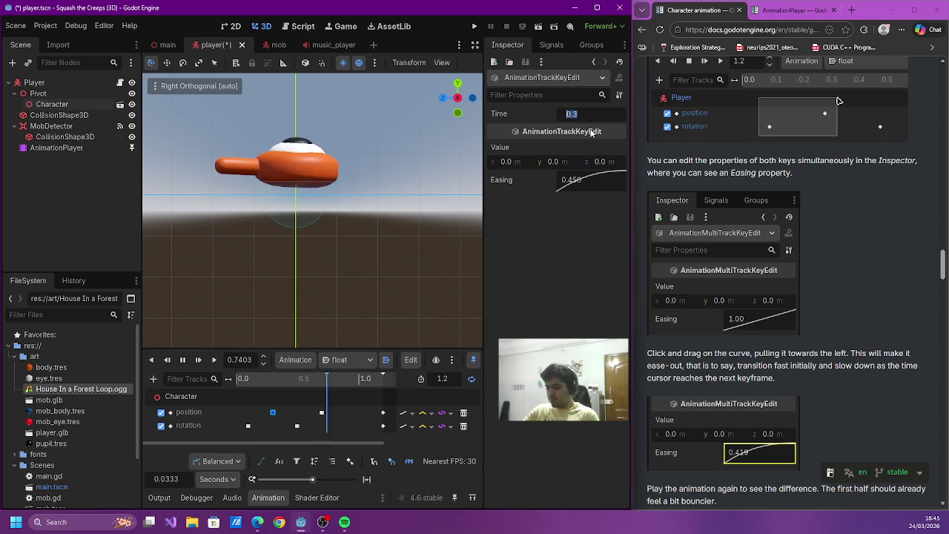
pyautogui.write('0.5')
pyautogui.press('Return')
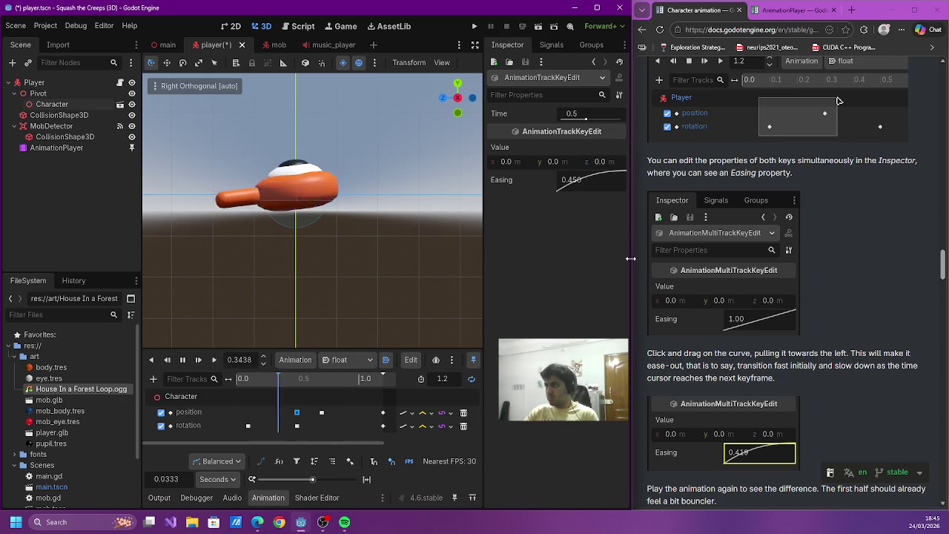
# - Retime the first position keyframe again, settling it at 0.3 s
pyautogui.click(249, 426)
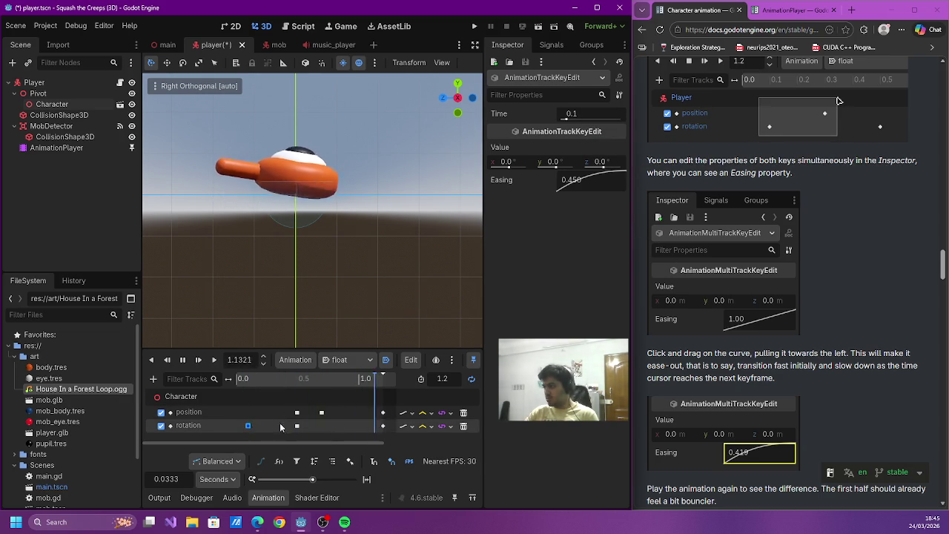
pyautogui.click(296, 412)
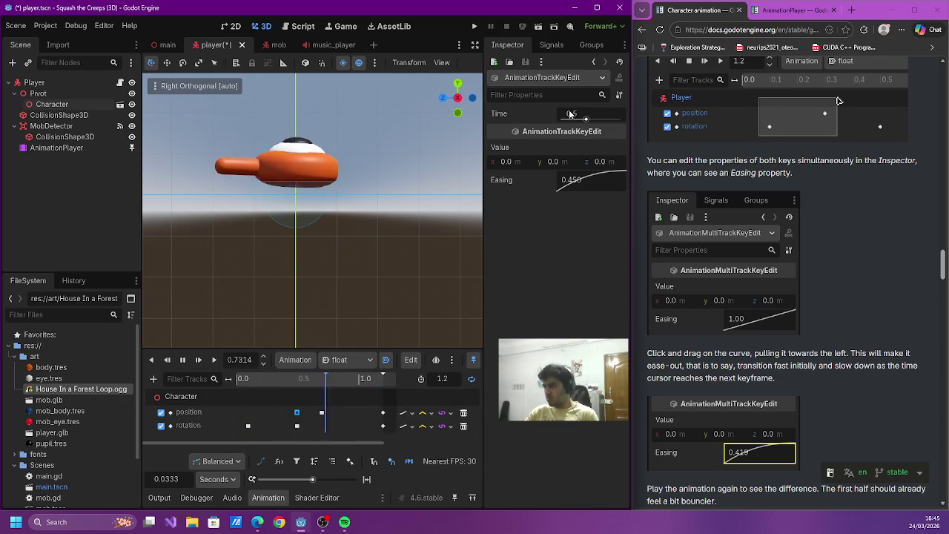
pyautogui.moveTo(586, 115); pyautogui.dragTo(591, 115)
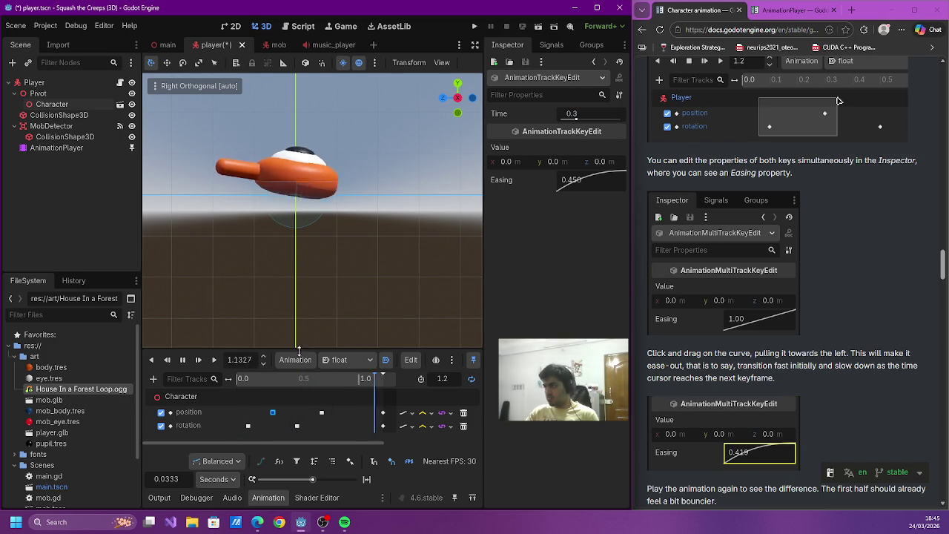
pyautogui.press('Return')
pyautogui.click(248, 426)
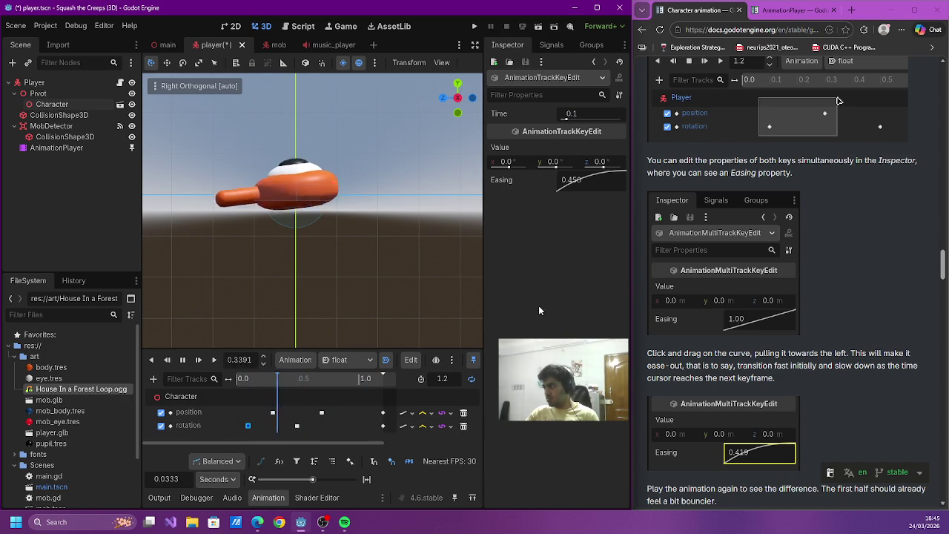
# - Save the player.tscn scene with Ctrl+S
pyautogui.scroll(-6, 736, 330)
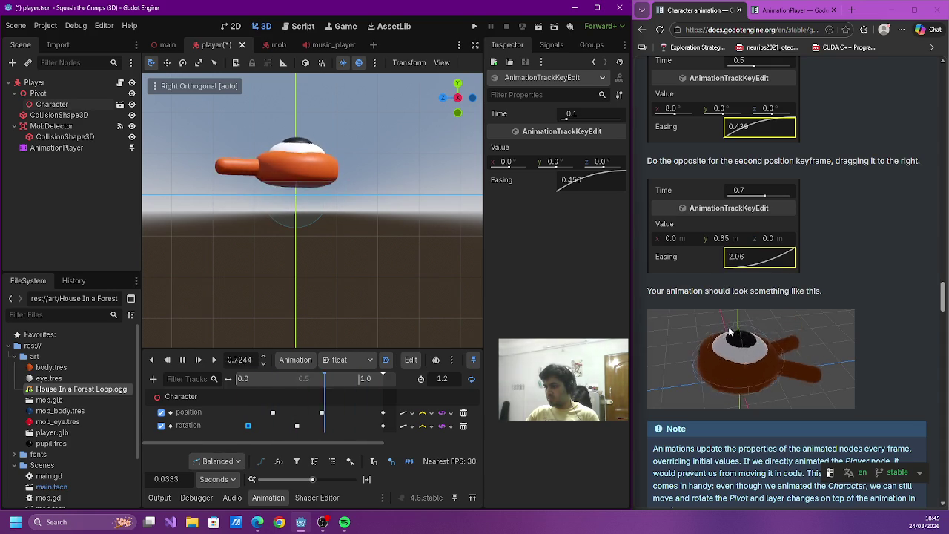
pyautogui.scroll(-3, 730, 332)
pyautogui.scroll(-2, 728, 330)
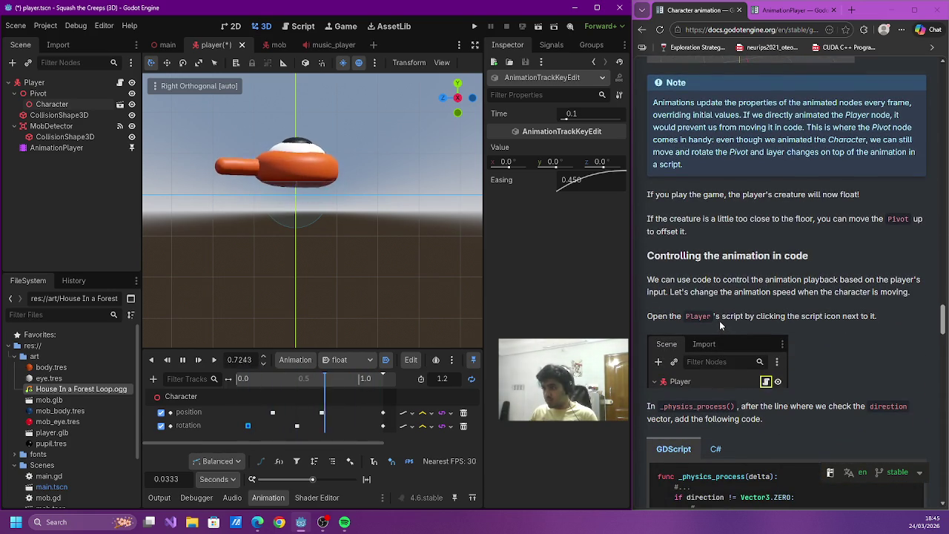
pyautogui.hotkey('ctrl', 's')
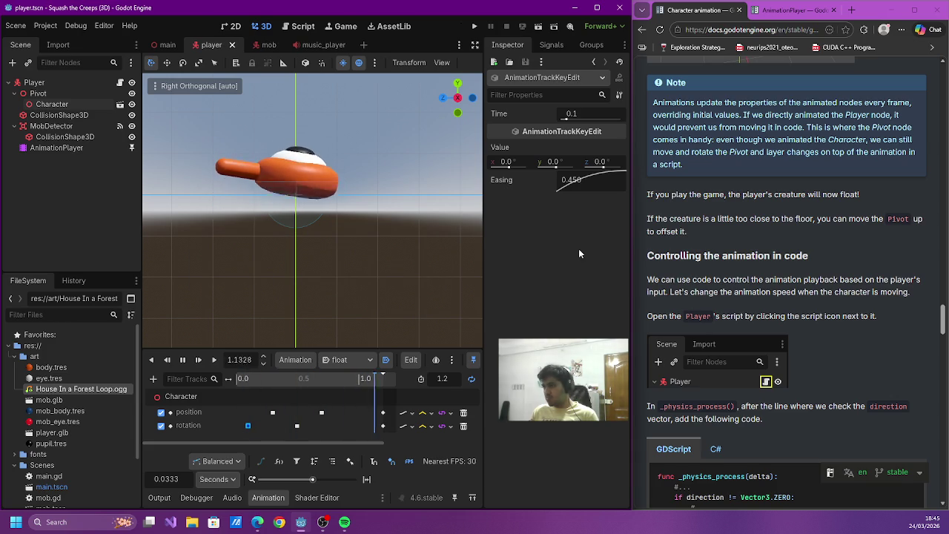
# - Run the project, play a round, retry after dying, then stop the game
pyautogui.click(474, 26)
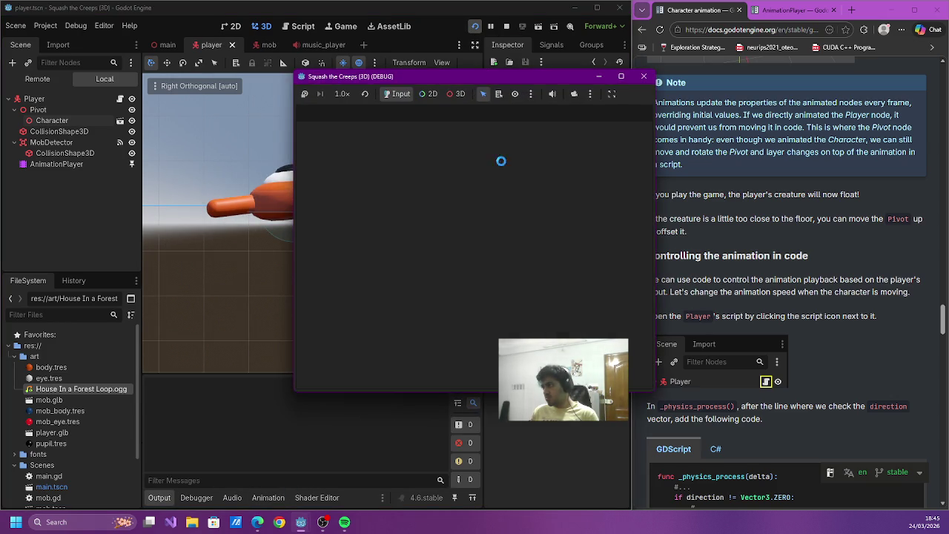
pyautogui.press('Left')
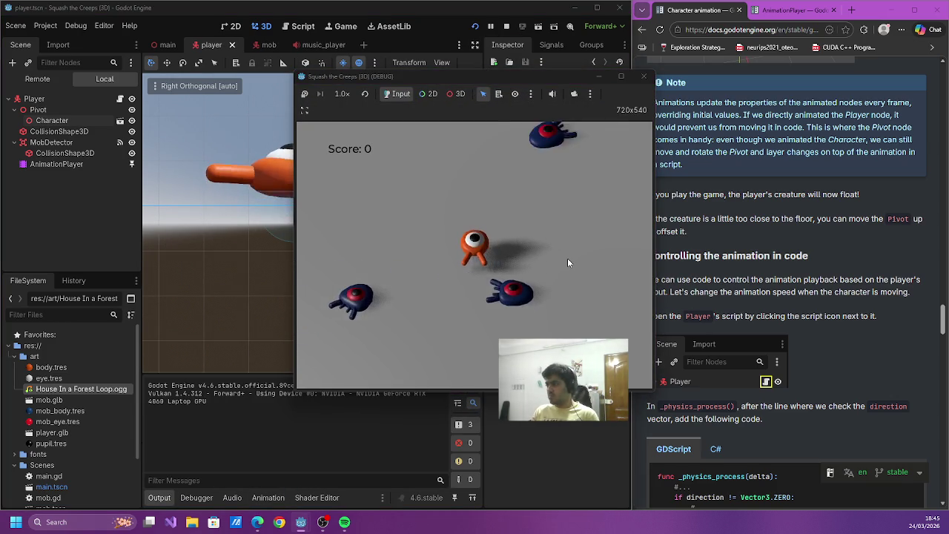
pyautogui.press('space')
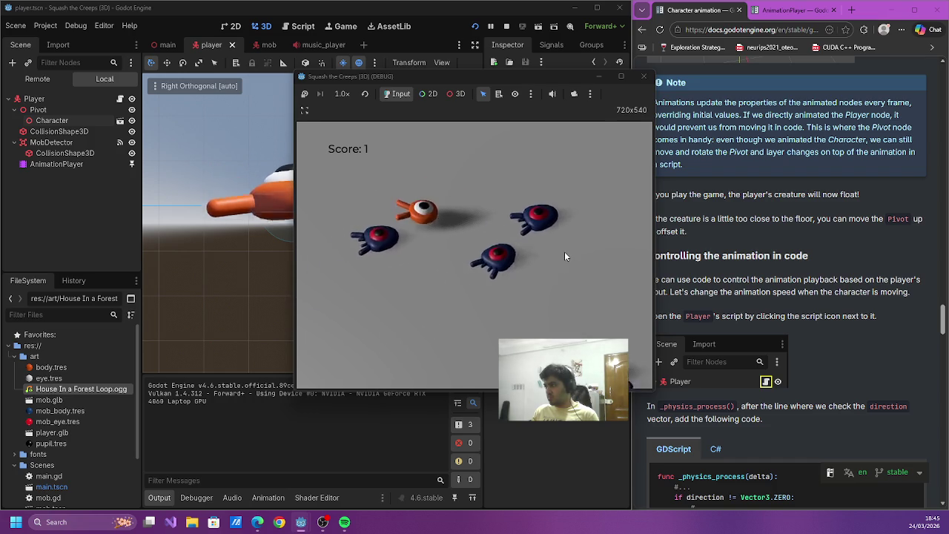
pyautogui.press('Return')
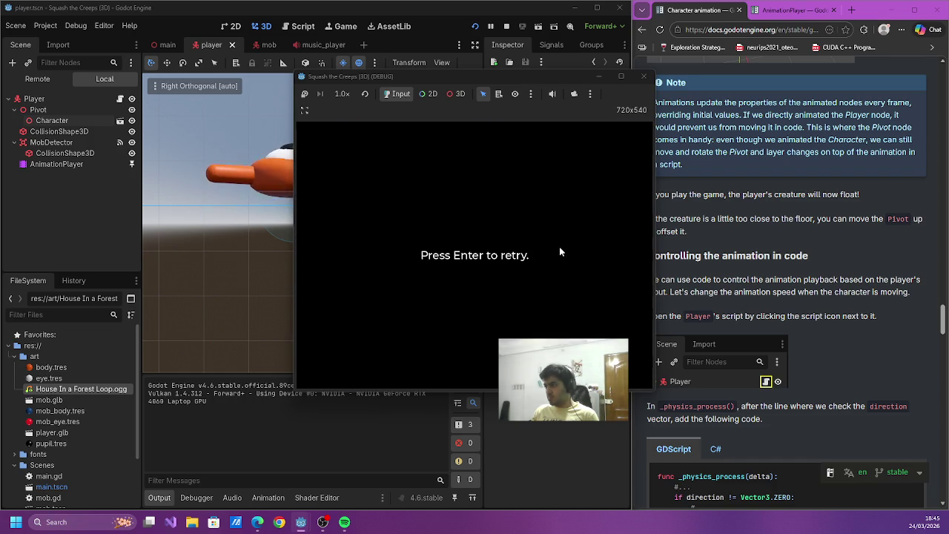
pyautogui.press('Return')
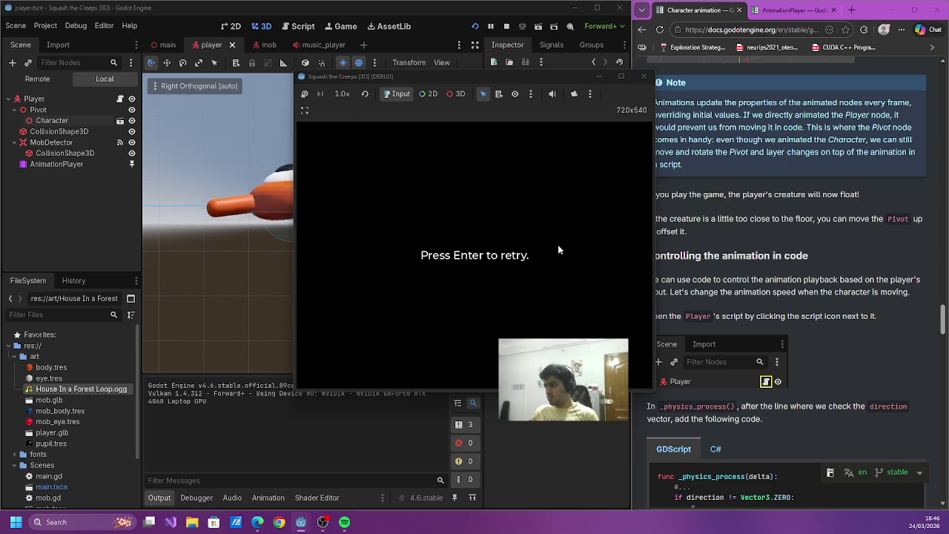
pyautogui.click(644, 76)
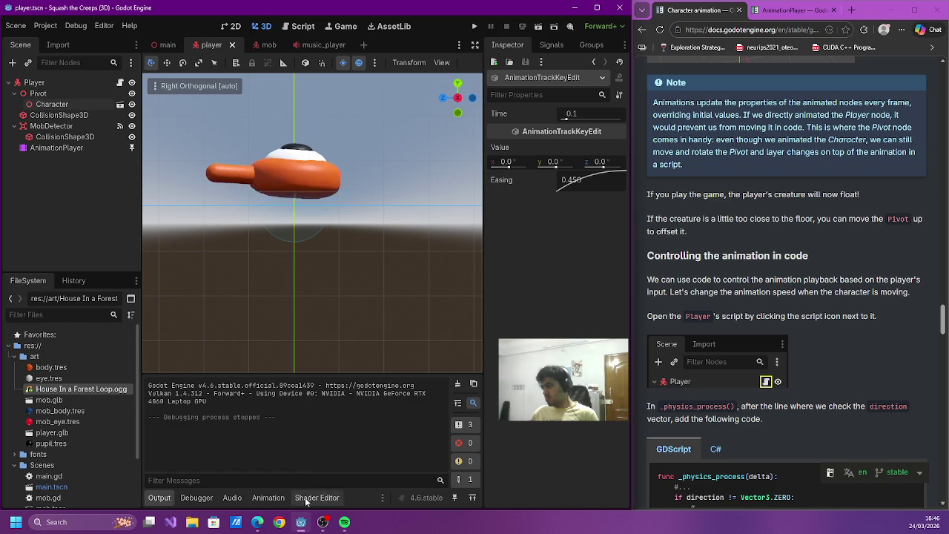
# - Set the 0.3 s position keyframe's easing to 0.554, then stop and rewind the preview
pyautogui.click(267, 498)
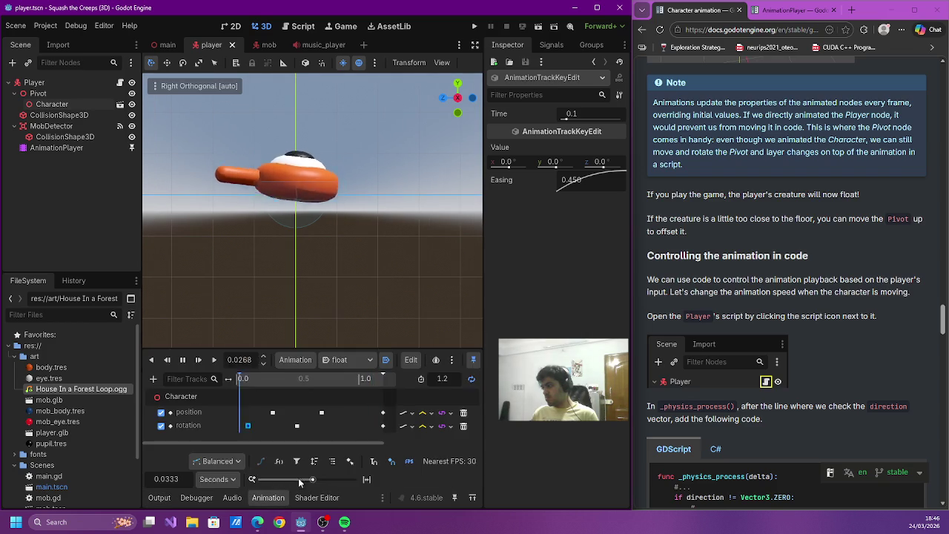
pyautogui.click(273, 412)
pyautogui.moveTo(573, 185); pyautogui.dragTo(639, 185)
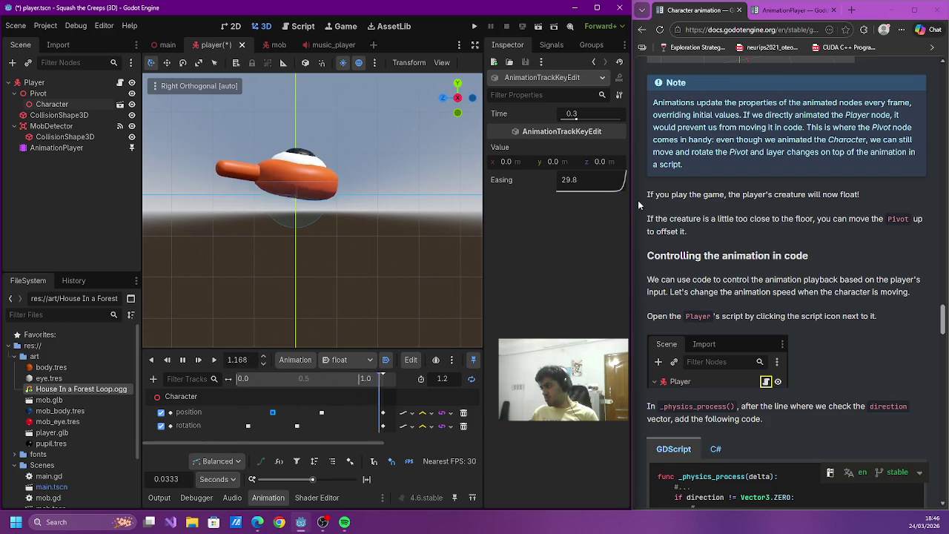
pyautogui.moveTo(612, 184); pyautogui.dragTo(564, 172)
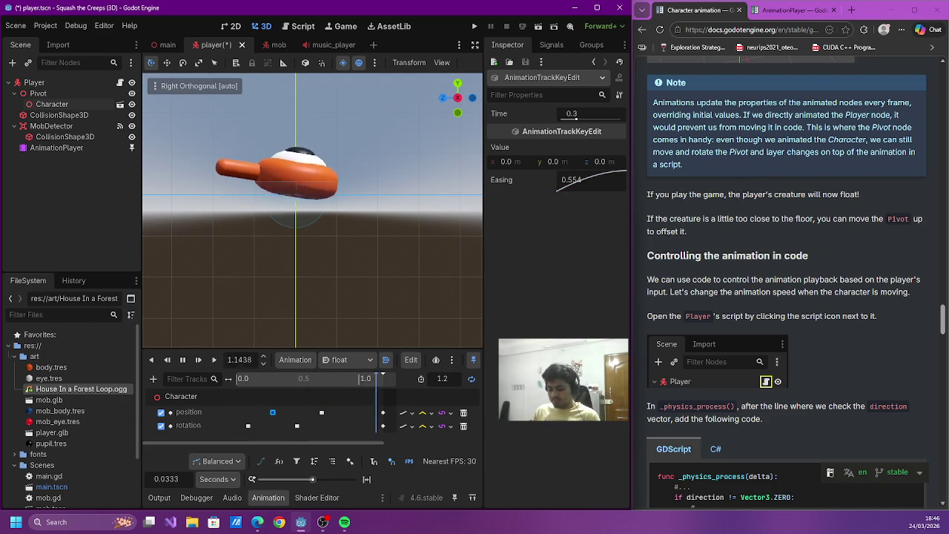
pyautogui.click(645, 263)
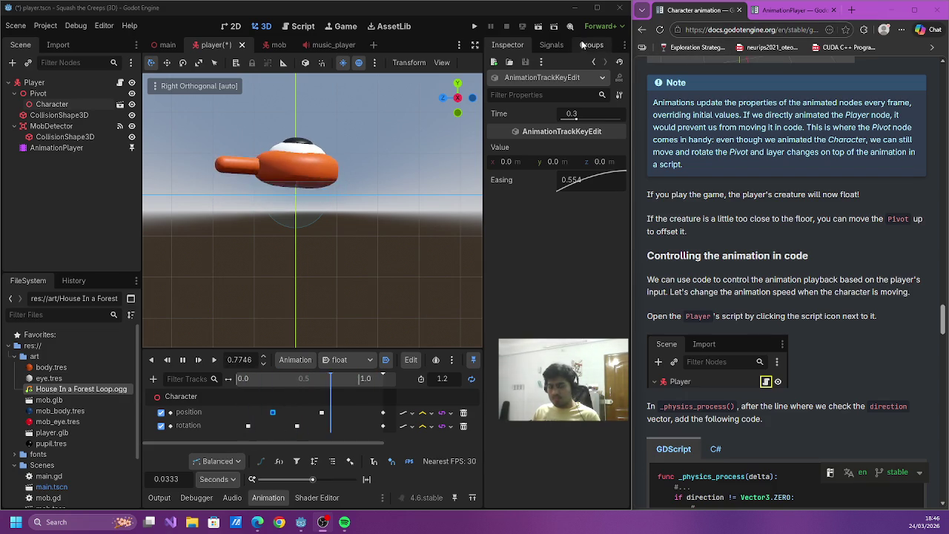
pyautogui.scroll(-4, 730, 178)
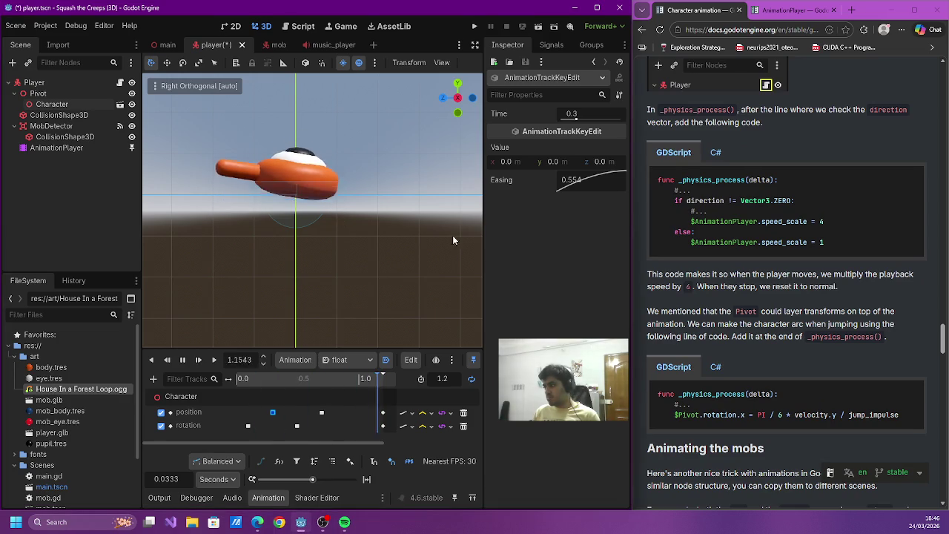
pyautogui.click(179, 362)
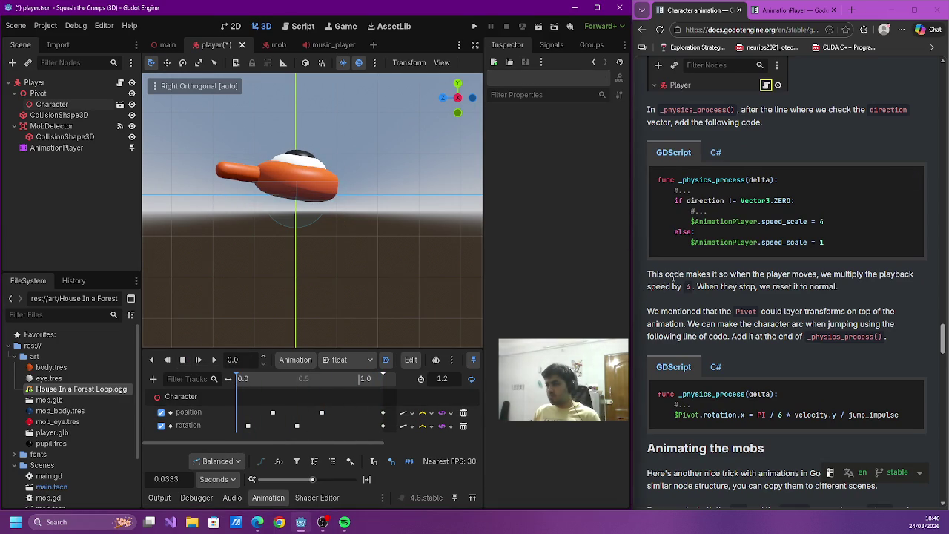
# - Highlight the docs paragraph about controlling the animation in code
pyautogui.scroll(5, 672, 274)
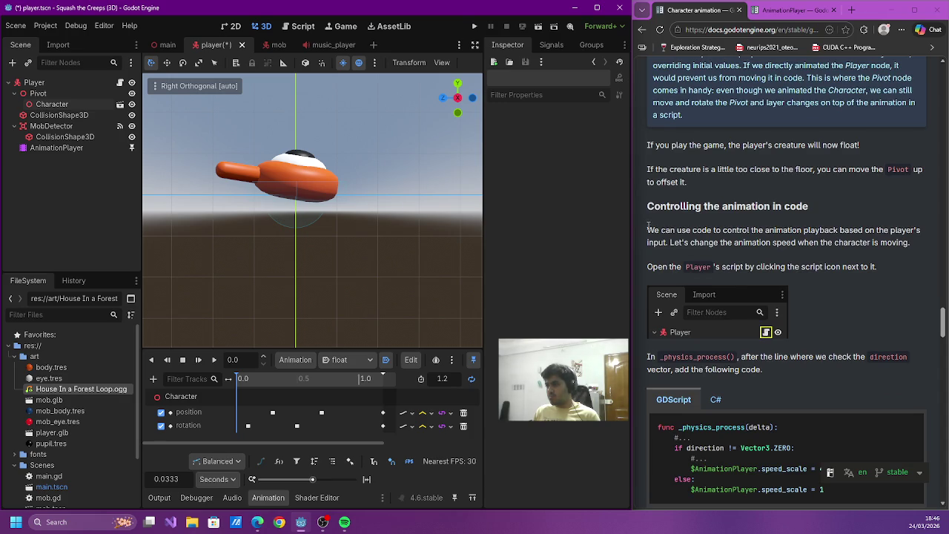
pyautogui.moveTo(649, 225); pyautogui.dragTo(852, 229)
pyautogui.moveTo(917, 226); pyautogui.dragTo(905, 241)
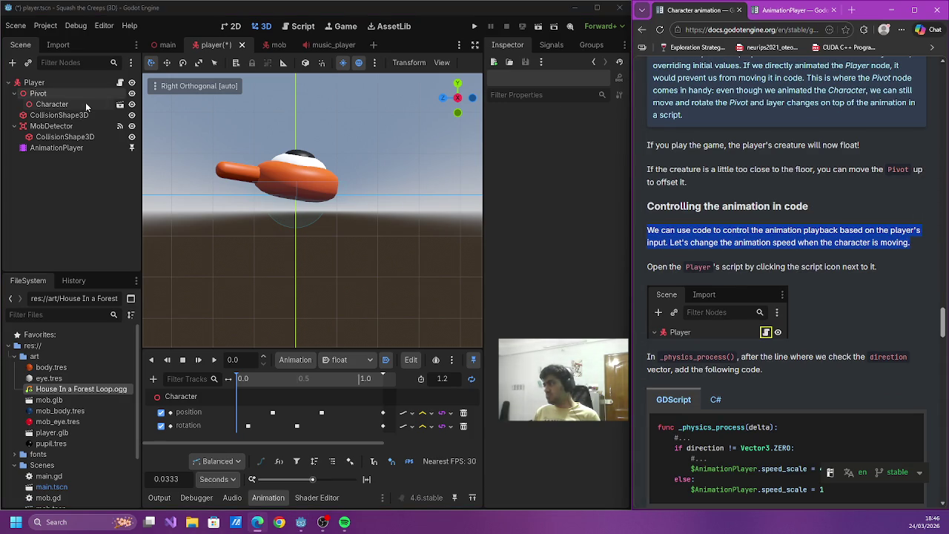
# - Select the Player node, save the scene, and open player.gd
pyautogui.click(63, 83)
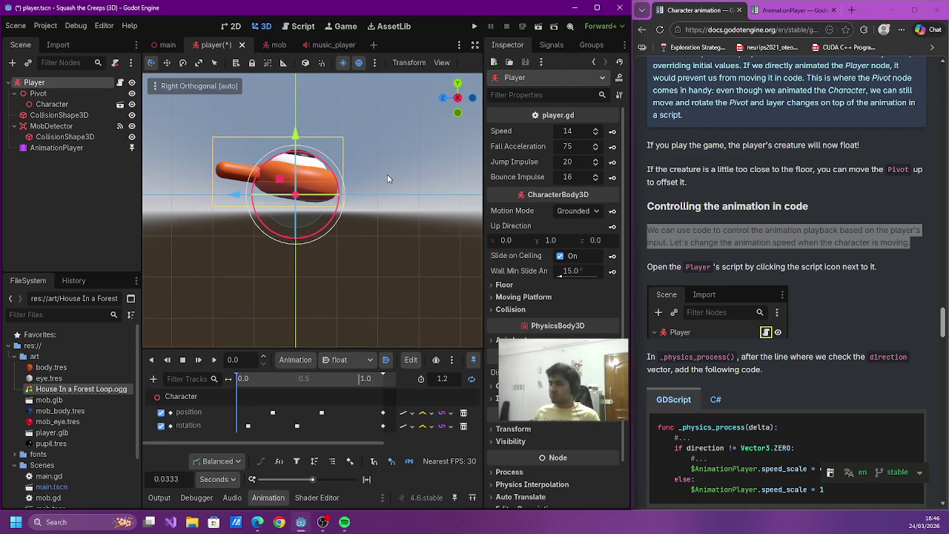
pyautogui.hotkey('ctrl', 's')
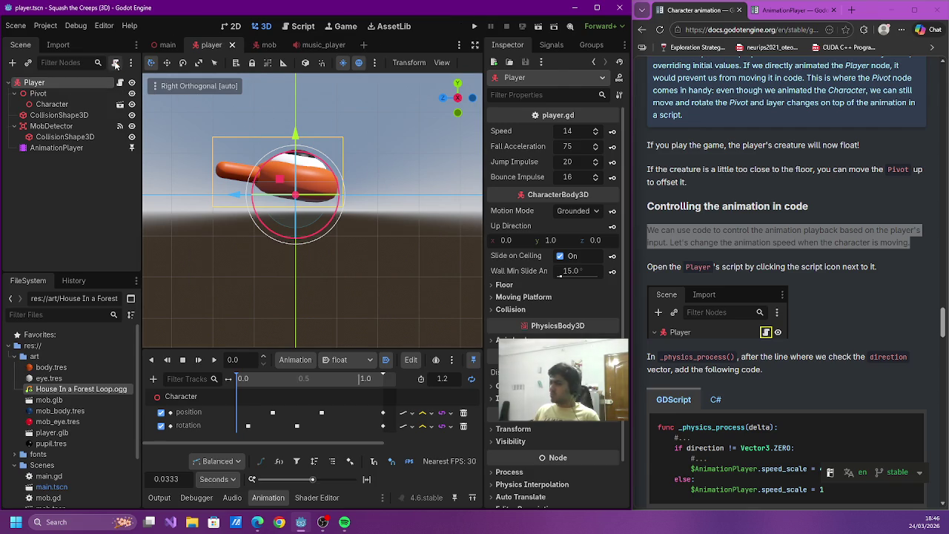
pyautogui.click(120, 83)
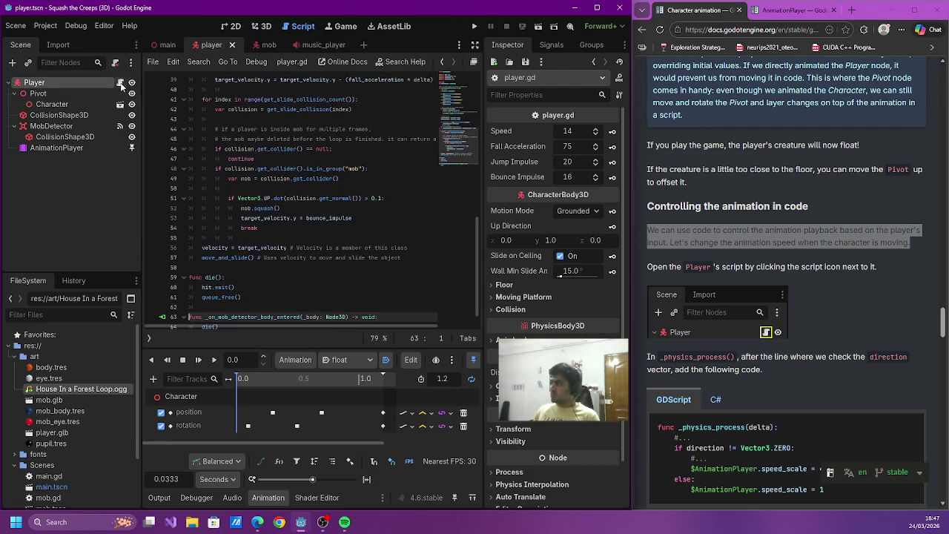
pyautogui.scroll(-1, 391, 195)
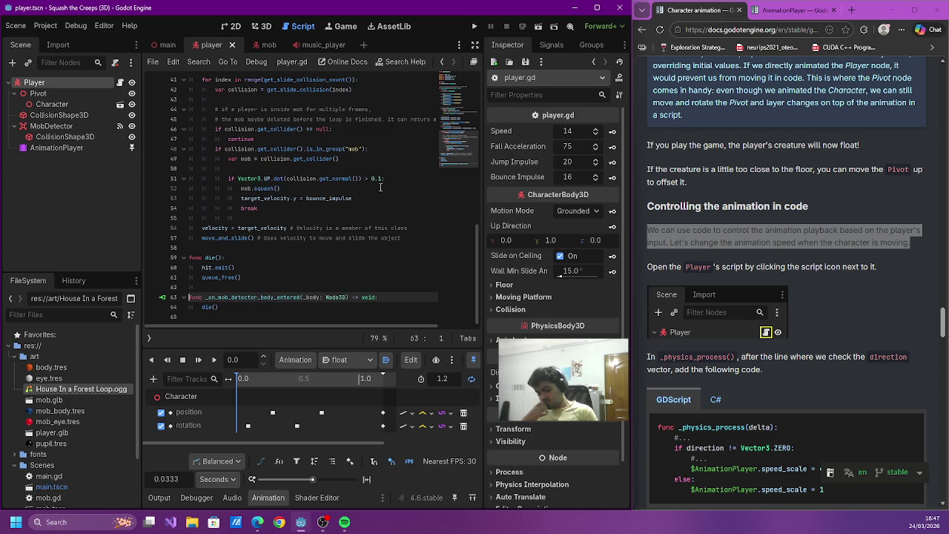
pyautogui.scroll(12, 380, 184)
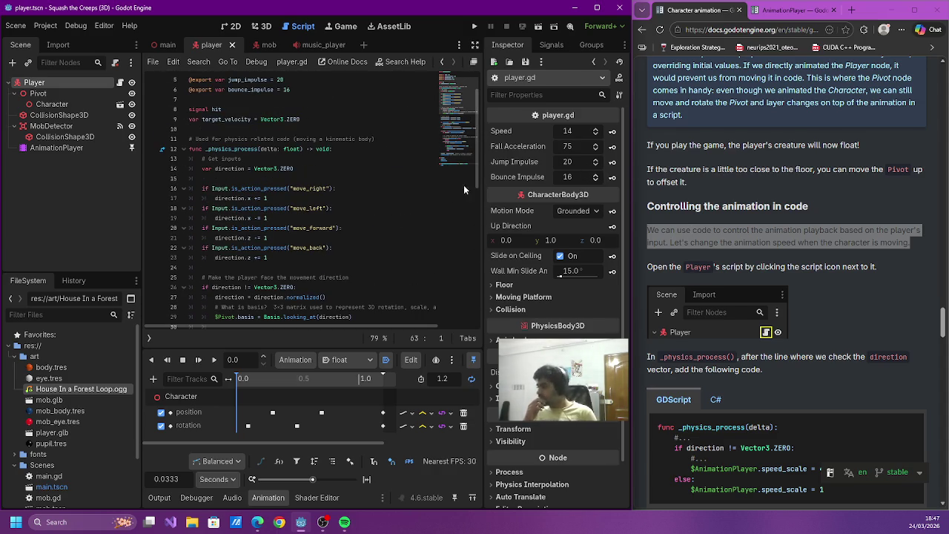
pyautogui.scroll(-3, 795, 282)
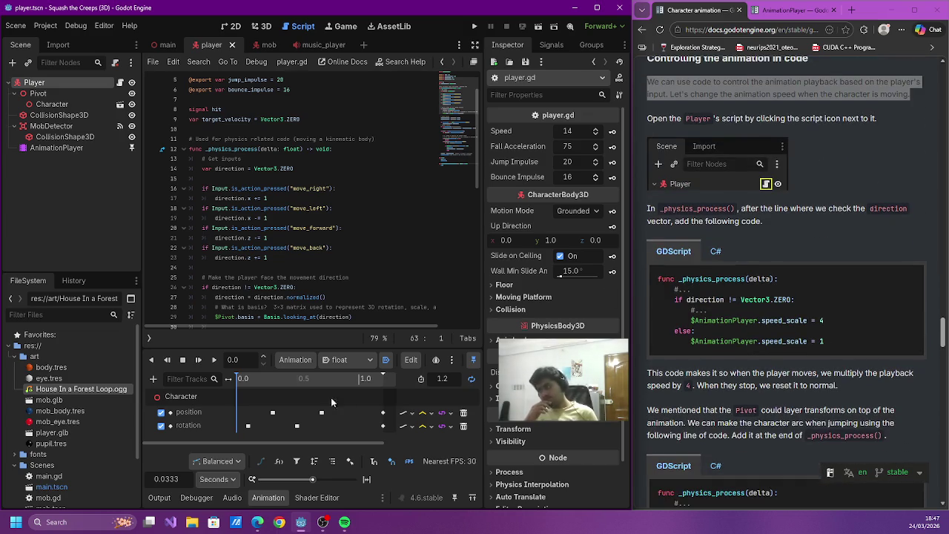
pyautogui.click(158, 497)
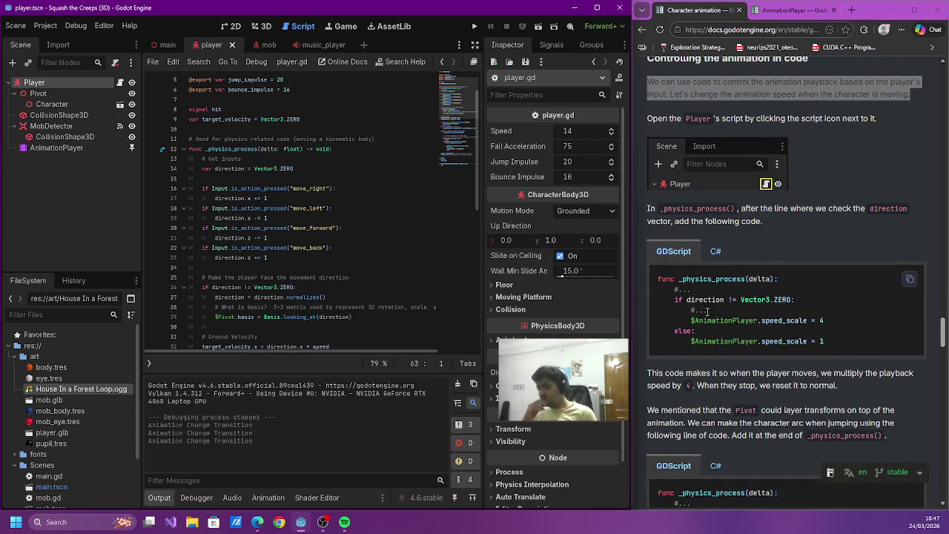
pyautogui.scroll(-1, 364, 215)
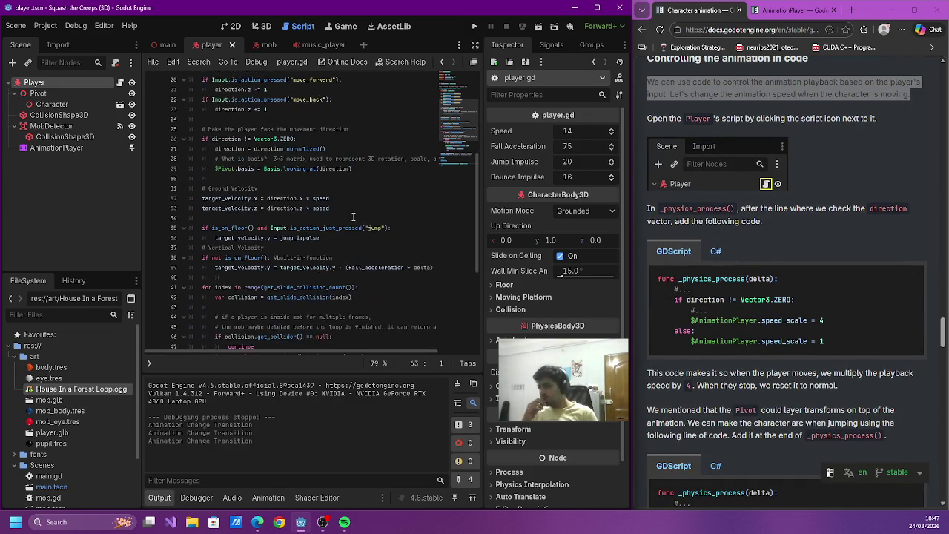
pyautogui.scroll(2, 354, 214)
pyautogui.click(184, 179)
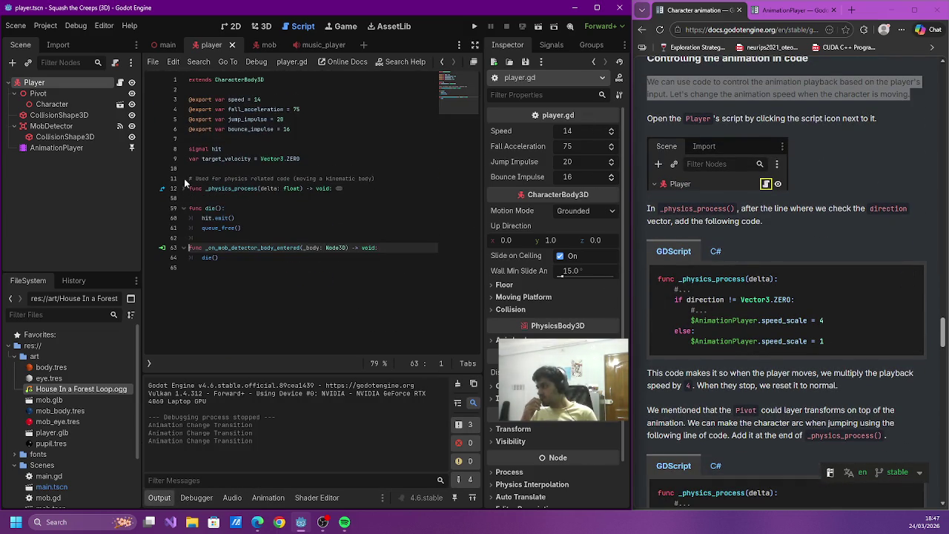
pyautogui.click(183, 188)
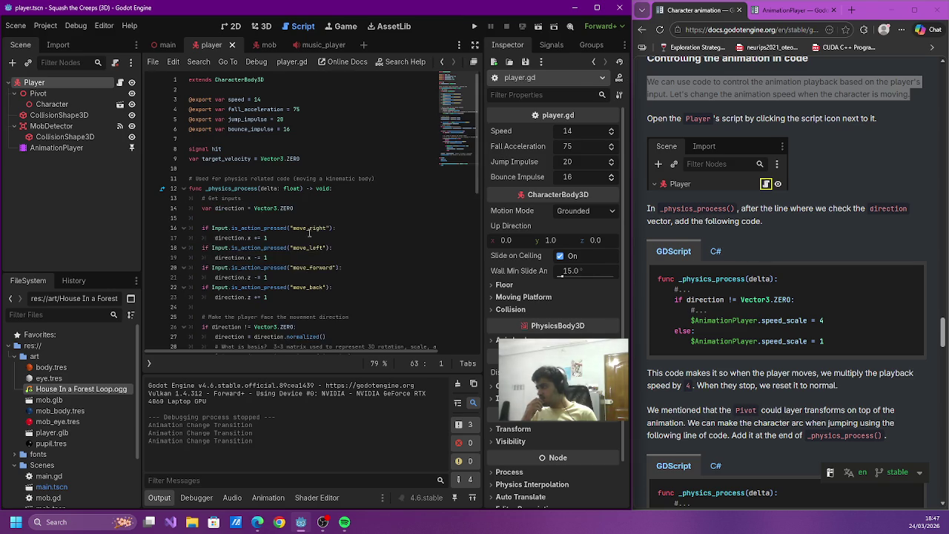
pyautogui.scroll(-10, 314, 230)
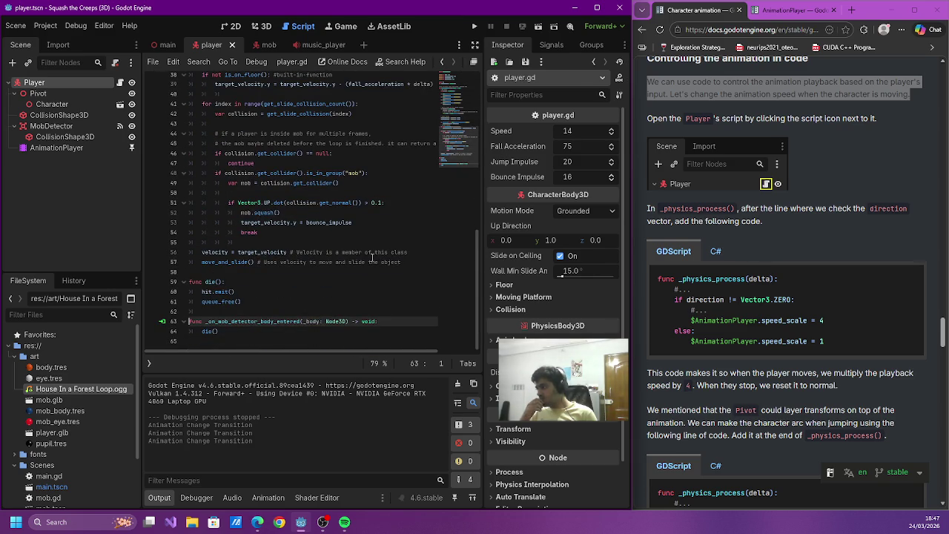
pyautogui.scroll(5, 361, 252)
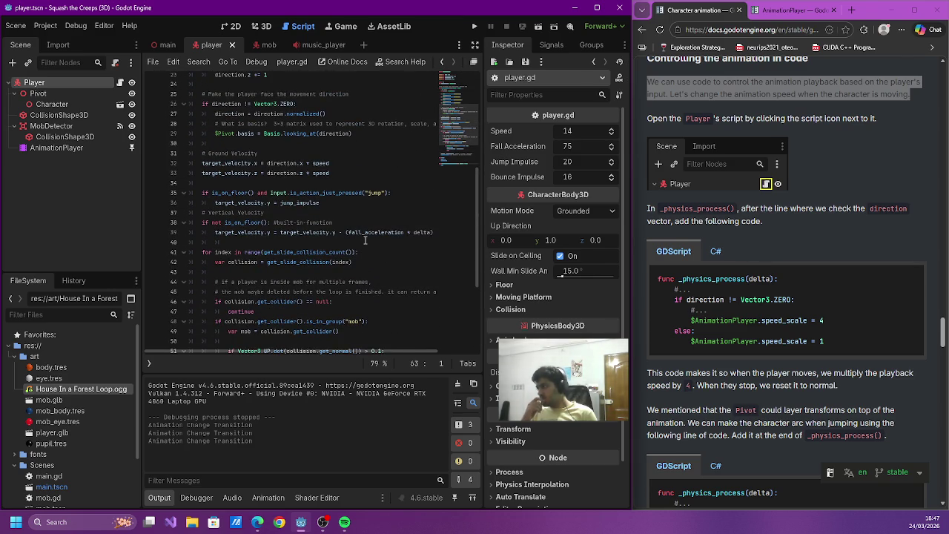
pyautogui.scroll(4, 365, 239)
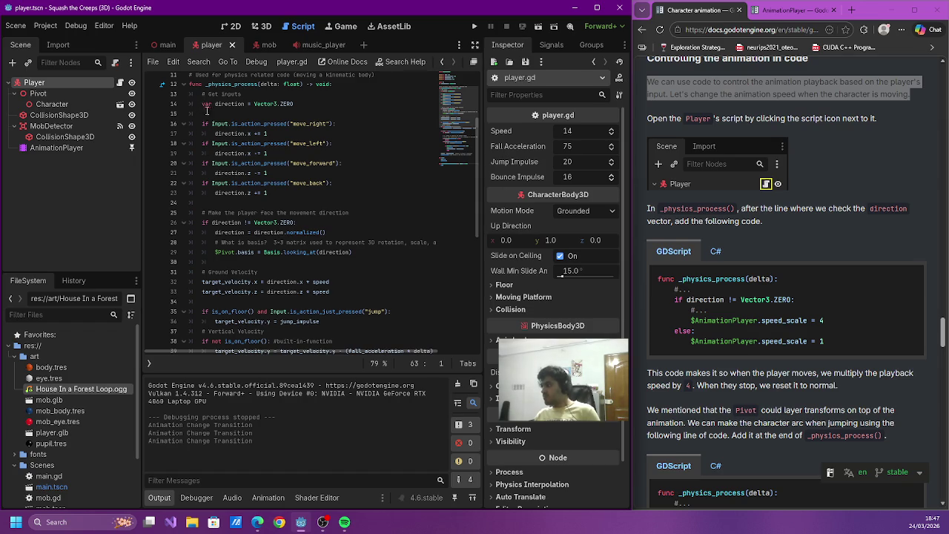
pyautogui.doubleClick(234, 292)
pyautogui.scroll(-5, 266, 280)
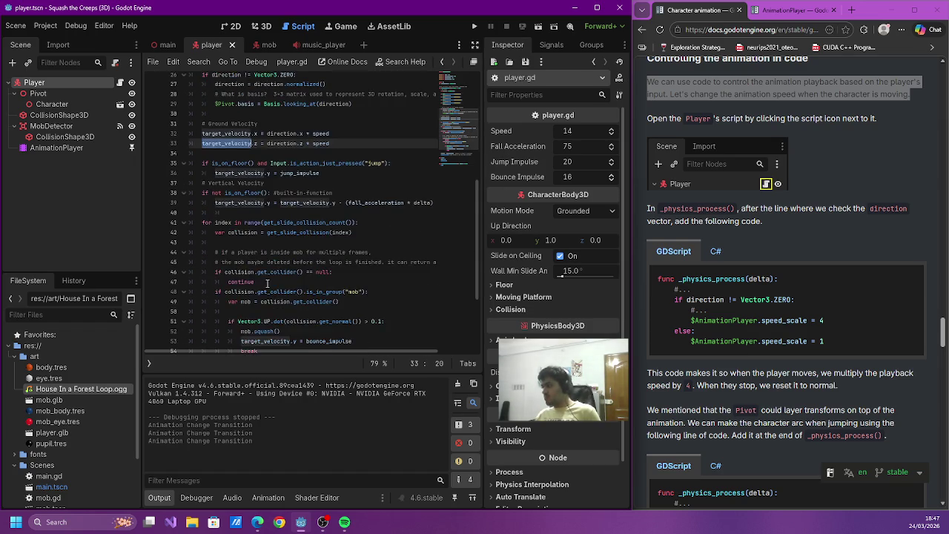
pyautogui.scroll(-1, 270, 276)
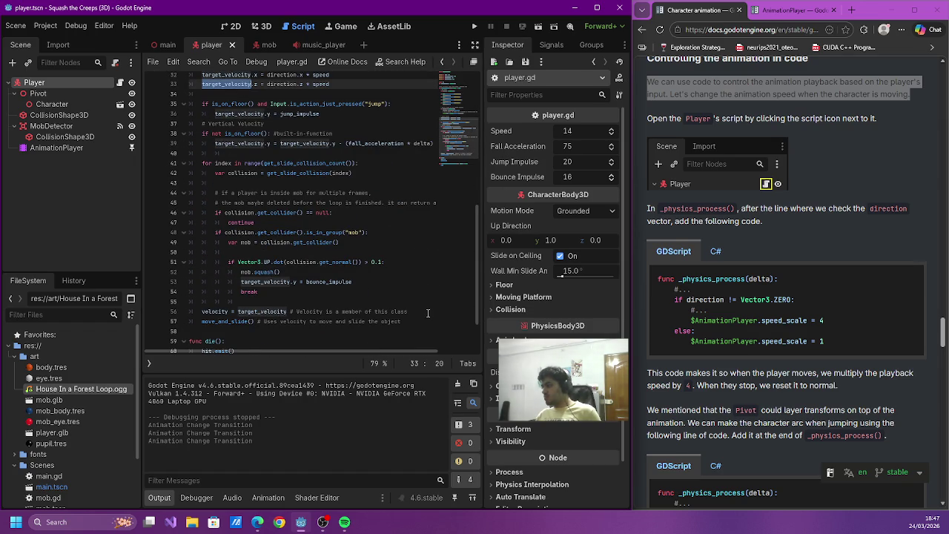
# - Cut the movement code from _physics_process and paste it into a new func handle_movement
pyautogui.moveTo(428, 315)
pyautogui.mouseDown()
pyautogui.moveTo(386, 291)
pyautogui.moveTo(311, 204)
pyautogui.moveTo(267, 186)
pyautogui.moveTo(256, 223)
pyautogui.moveTo(223, 221)
pyautogui.moveTo(176, 161)
pyautogui.mouseUp()
pyautogui.press('BackSpace')
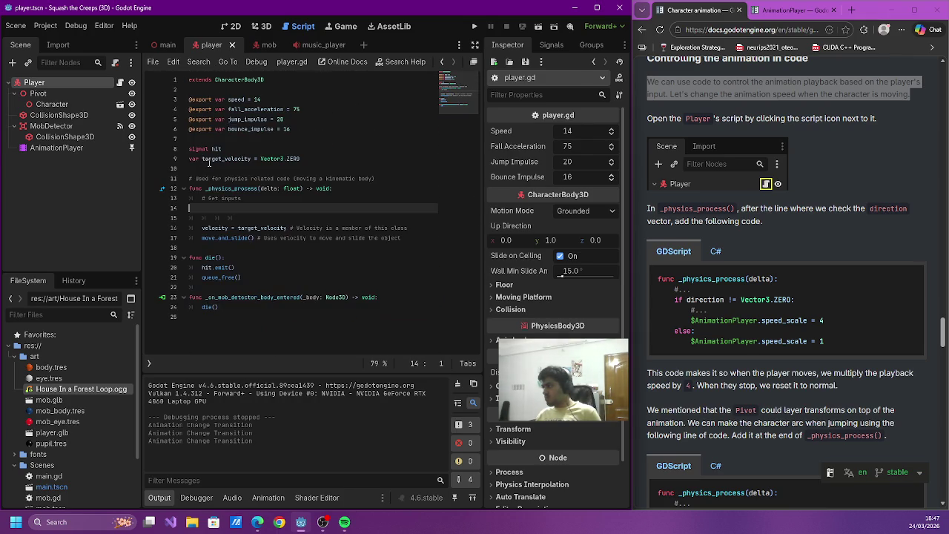
pyautogui.click(211, 332)
pyautogui.press('Return')
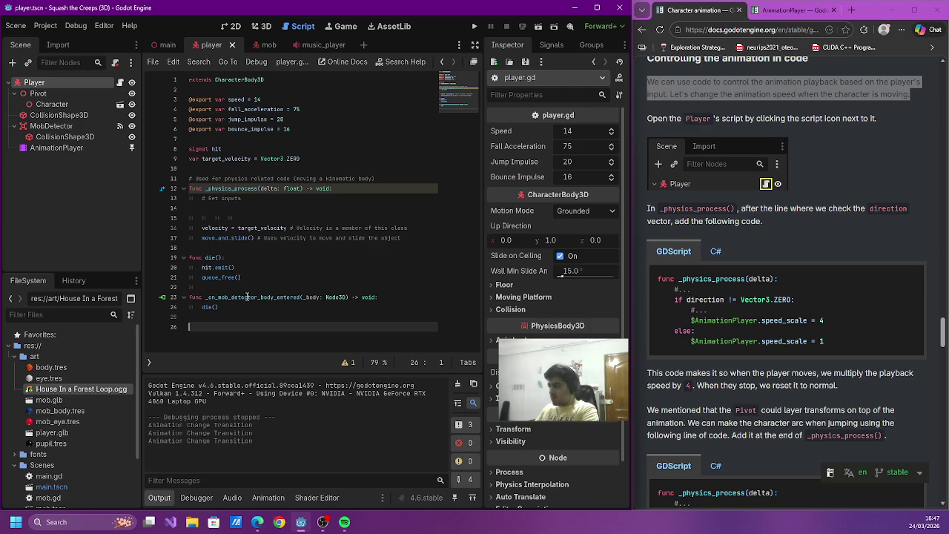
pyautogui.write('#unc handl')
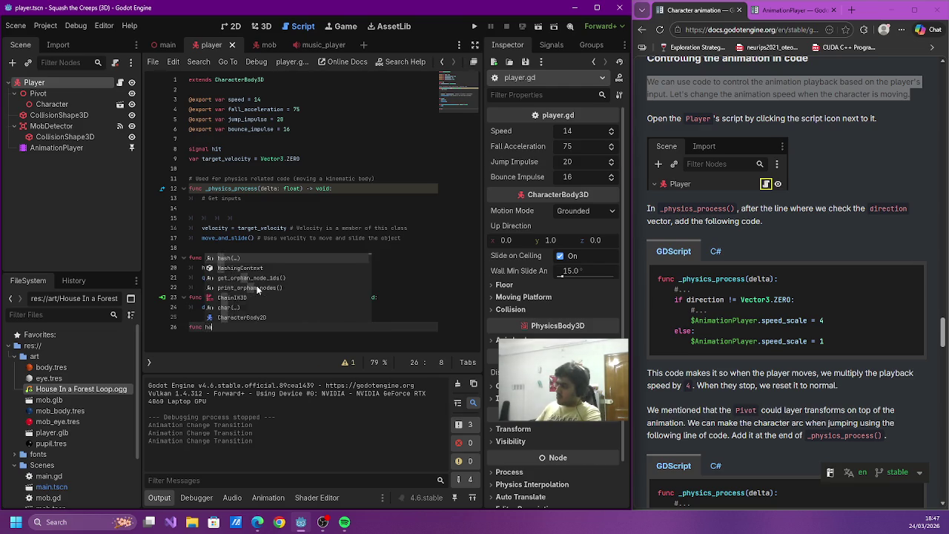
pyautogui.write('e_movement():')
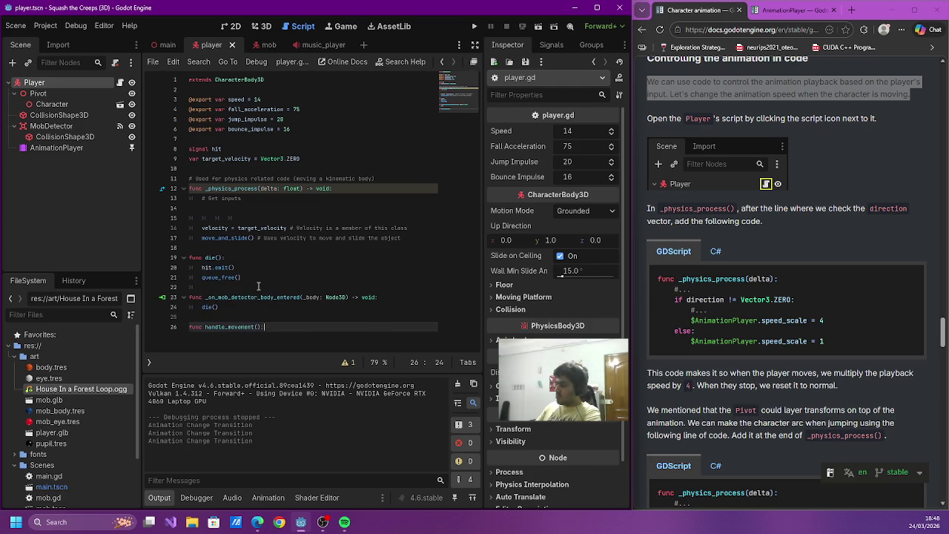
pyautogui.hotkey('ctrl', 'v')
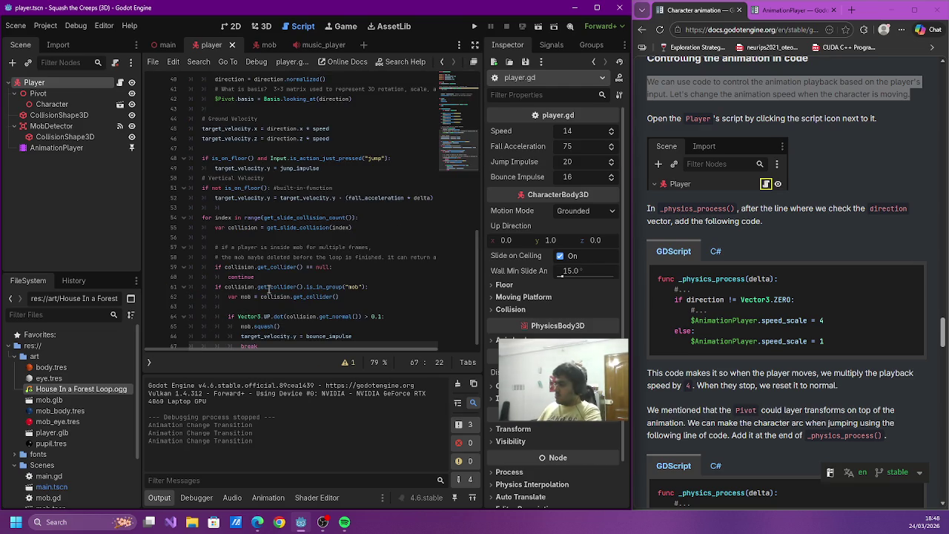
# - Fix the pasted code's indentation and give handle_movement a delta parameter
pyautogui.scroll(7, 269, 252)
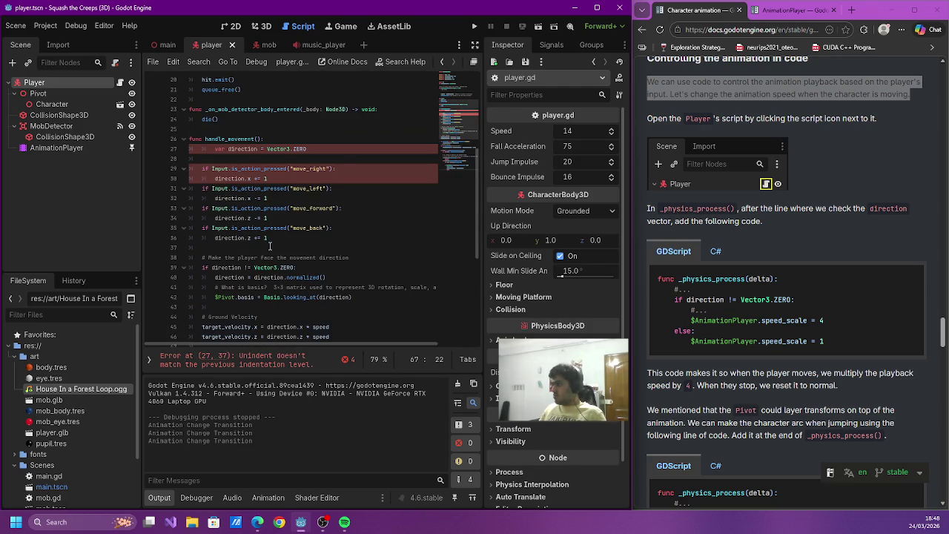
pyautogui.click(214, 148)
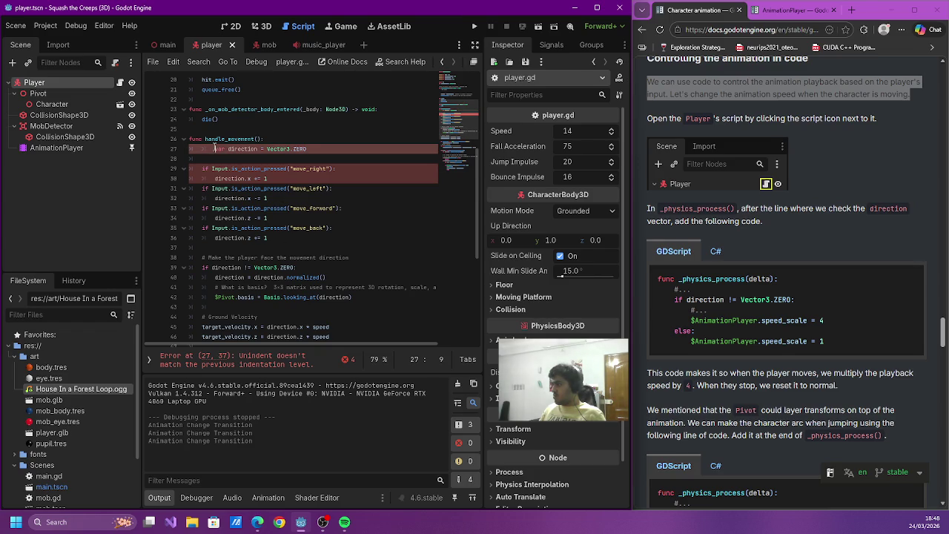
pyautogui.click(244, 189)
pyautogui.scroll(4, 352, 191)
pyautogui.doubleClick(277, 120)
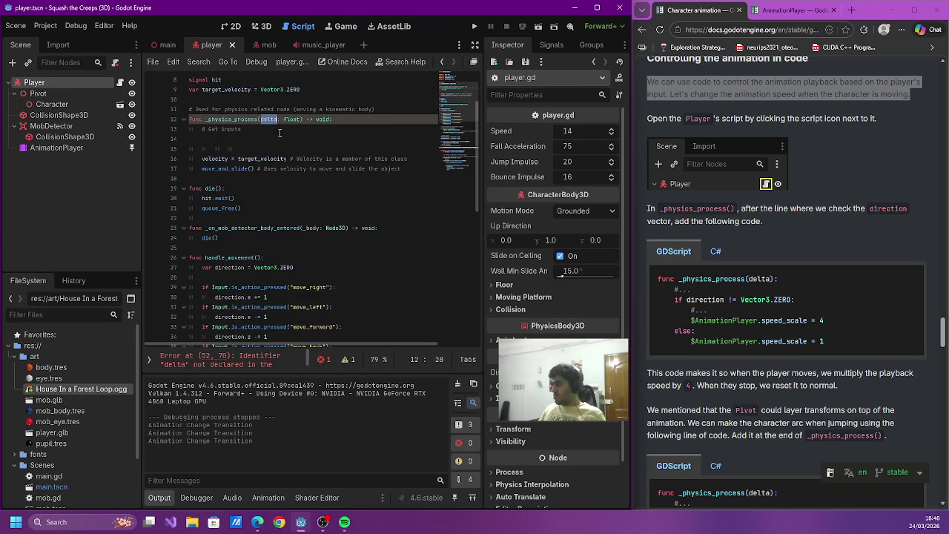
pyautogui.scroll(-11, 340, 219)
pyautogui.scroll(8, 338, 218)
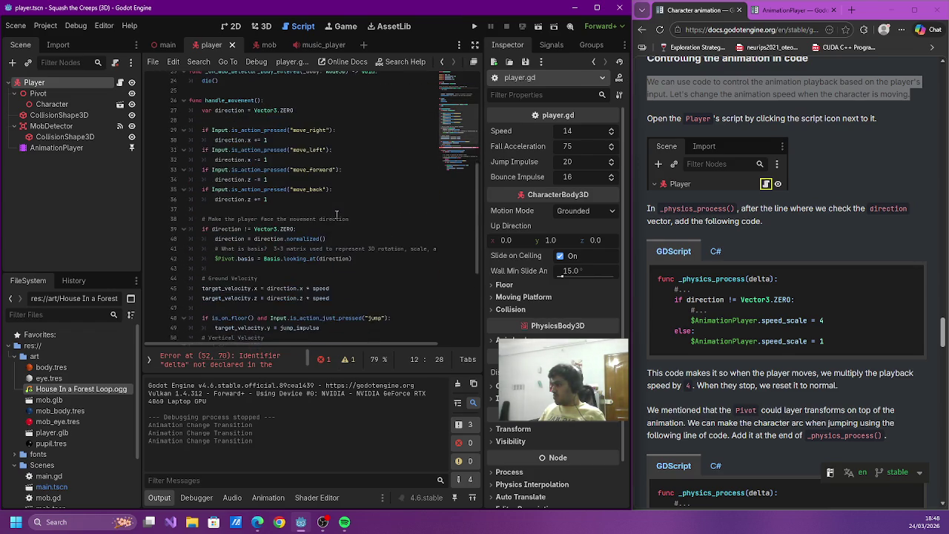
pyautogui.click(257, 168)
pyautogui.write('delta')
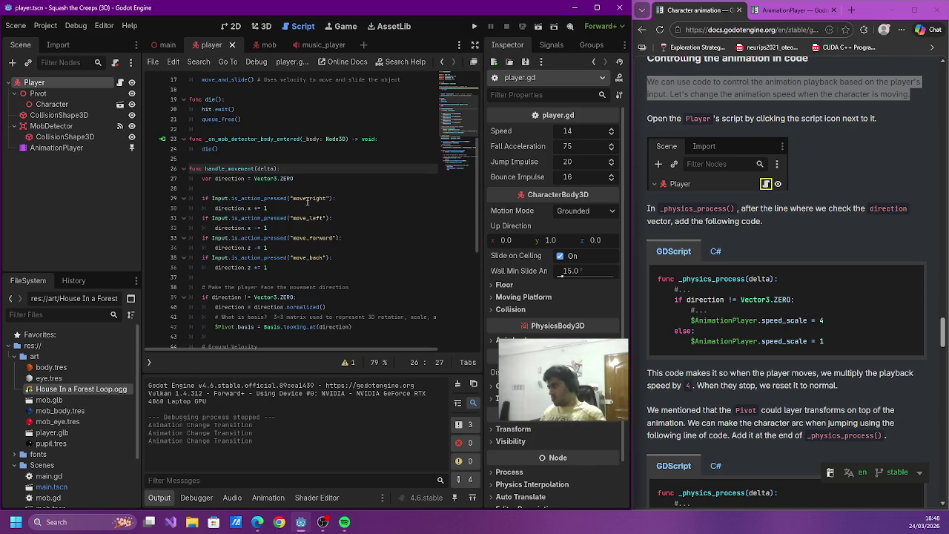
pyautogui.scroll(5, 245, 163)
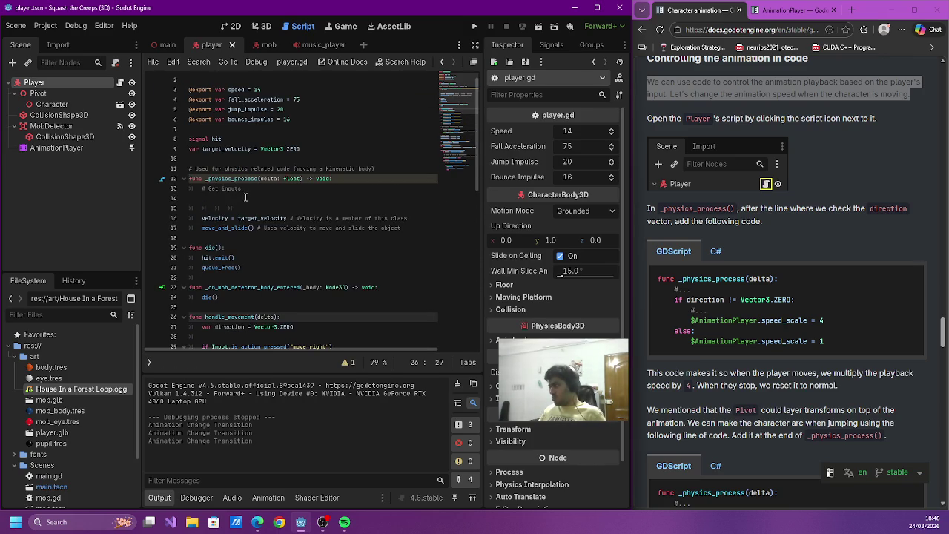
# - Call handle_movement(delta) from _physics_process and remove the extra blank line
pyautogui.click(244, 198)
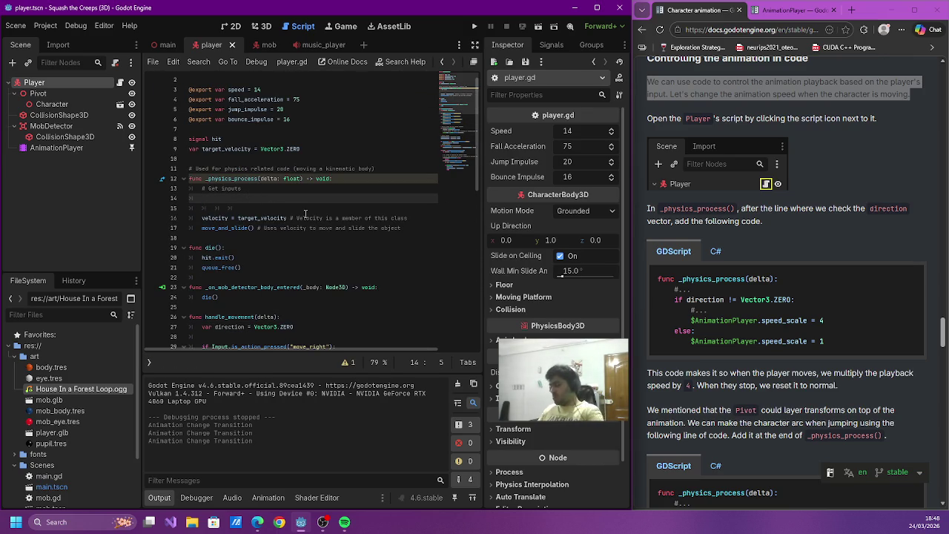
pyautogui.write('get_move')
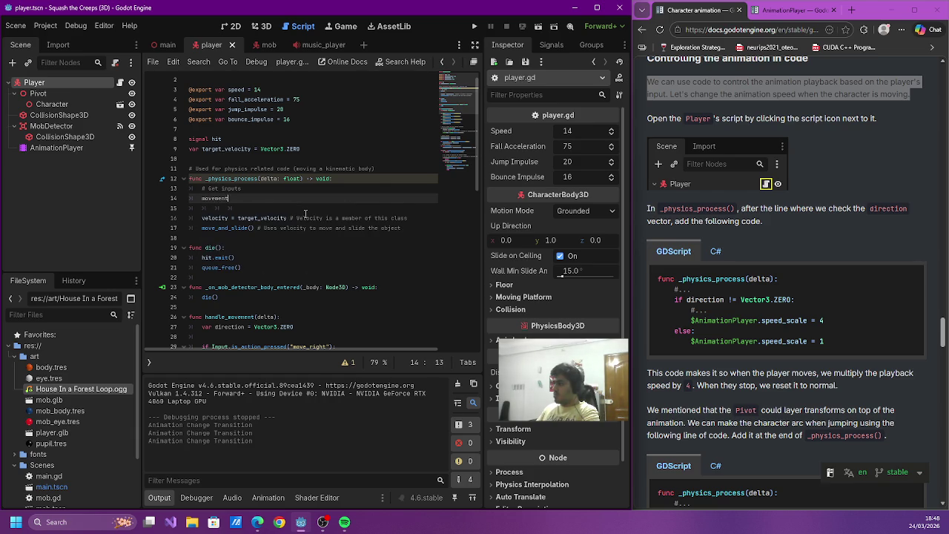
pyautogui.press('Return')
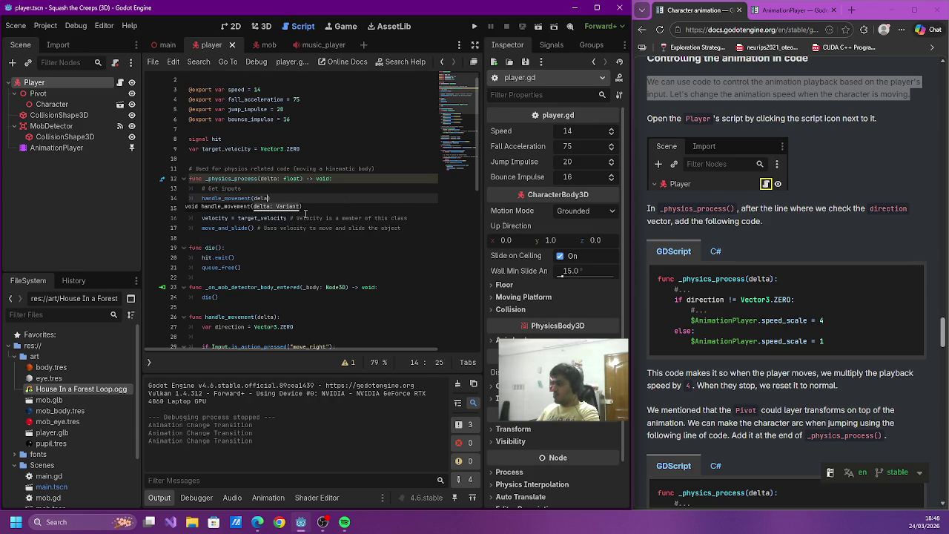
pyautogui.write('ta')
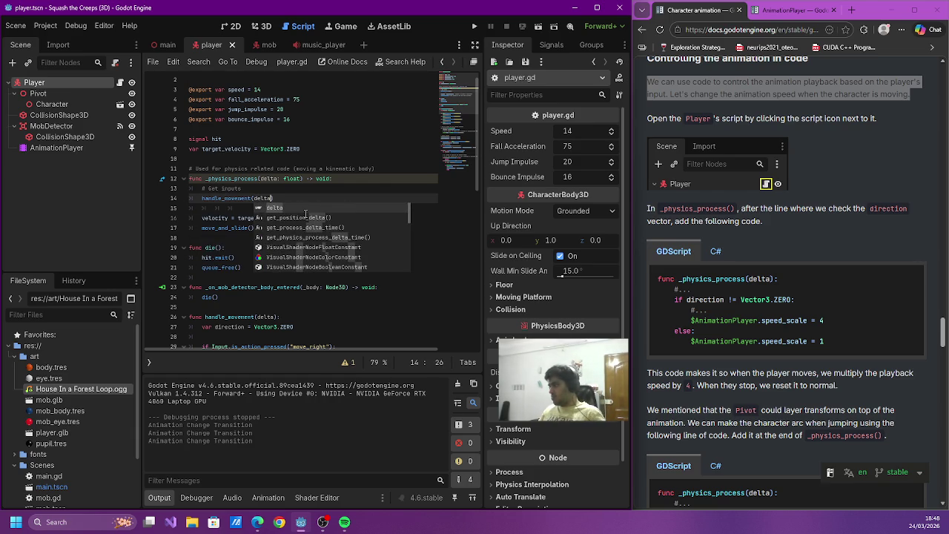
pyautogui.click(215, 209)
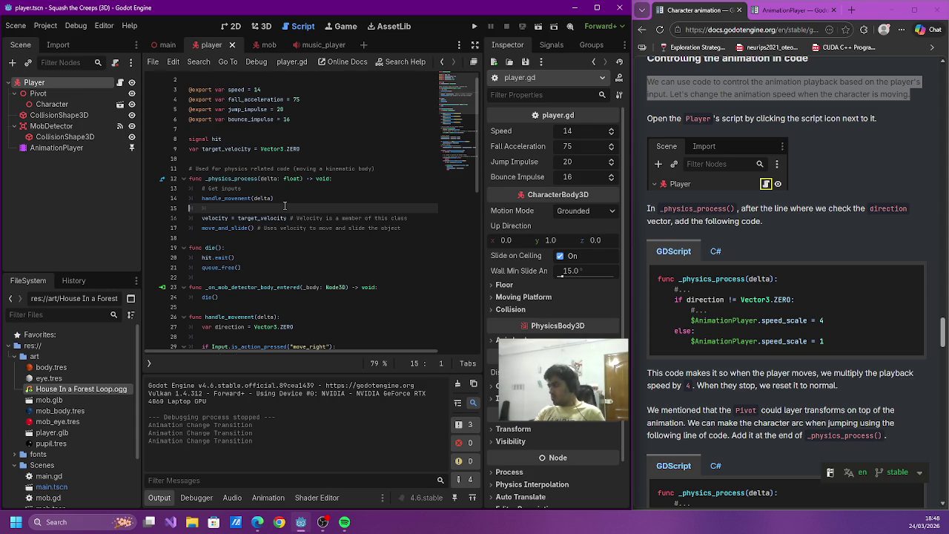
pyautogui.press('BackSpace')
pyautogui.click(322, 228)
# - Move the # Get inputs comment to the top of handle_movement
pyautogui.moveTo(242, 189); pyautogui.dragTo(200, 188)
pyautogui.hotkey('ctrl', 'c')
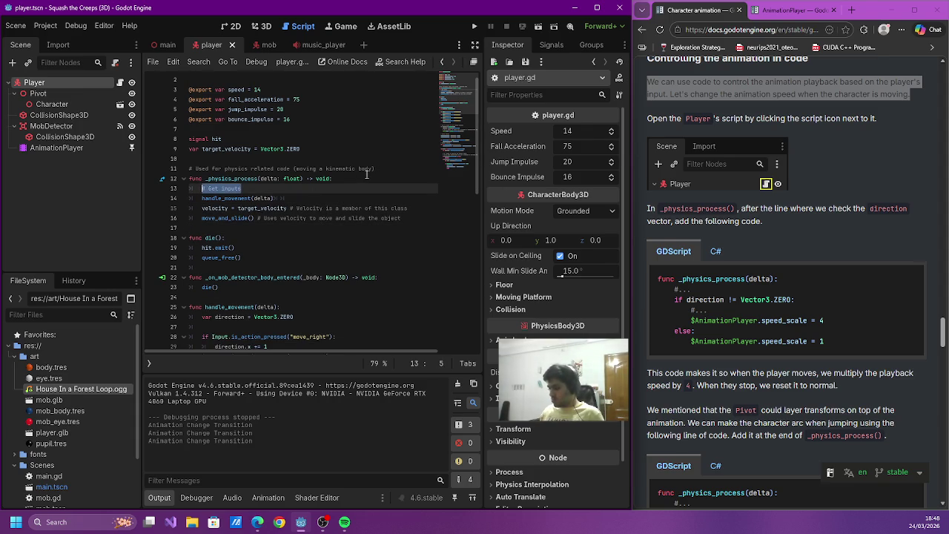
pyautogui.scroll(-8, 365, 174)
pyautogui.scroll(3, 365, 174)
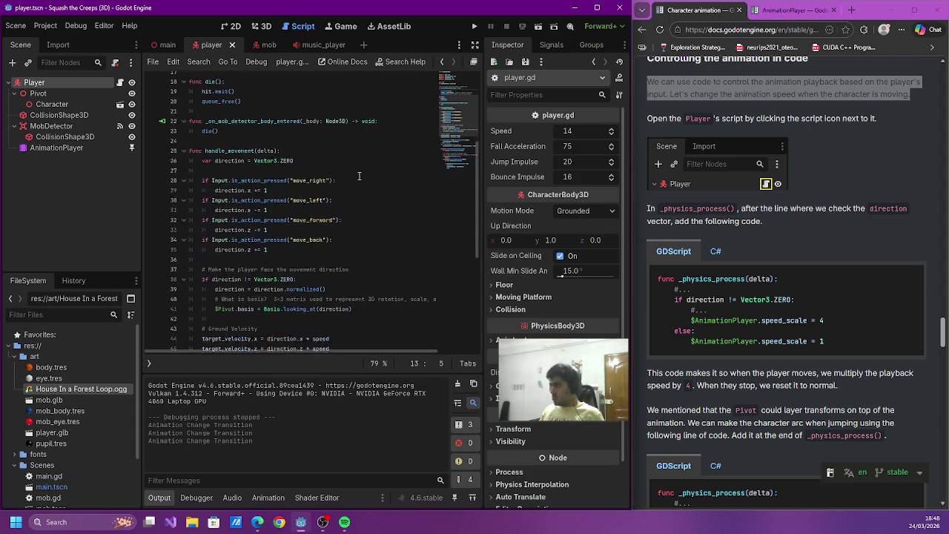
pyautogui.click(304, 164)
pyautogui.press('Up')
pyautogui.press('Return')
pyautogui.hotkey('ctrl', 'v')
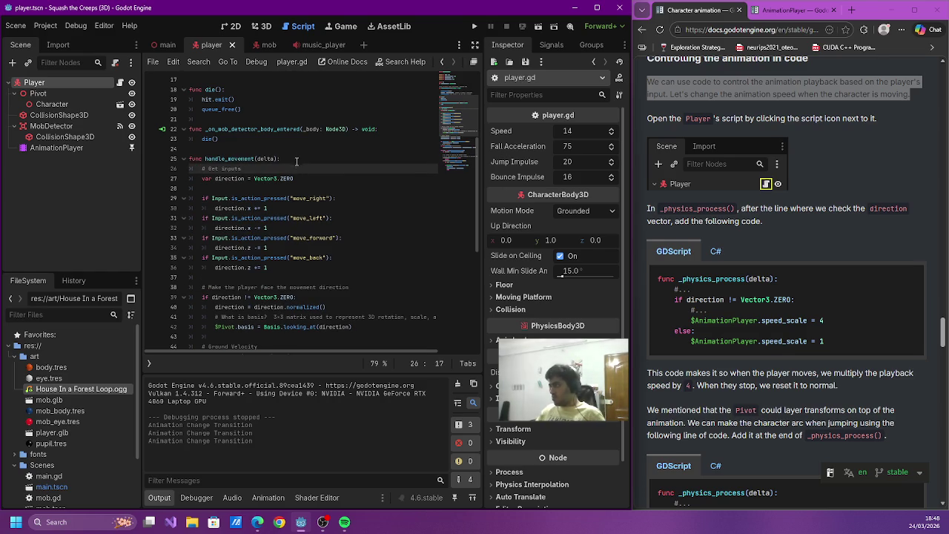
# - Review the lines after move_and_slide(), adding and then undoing a blank line
pyautogui.scroll(5, 298, 172)
pyautogui.scroll(-13, 297, 175)
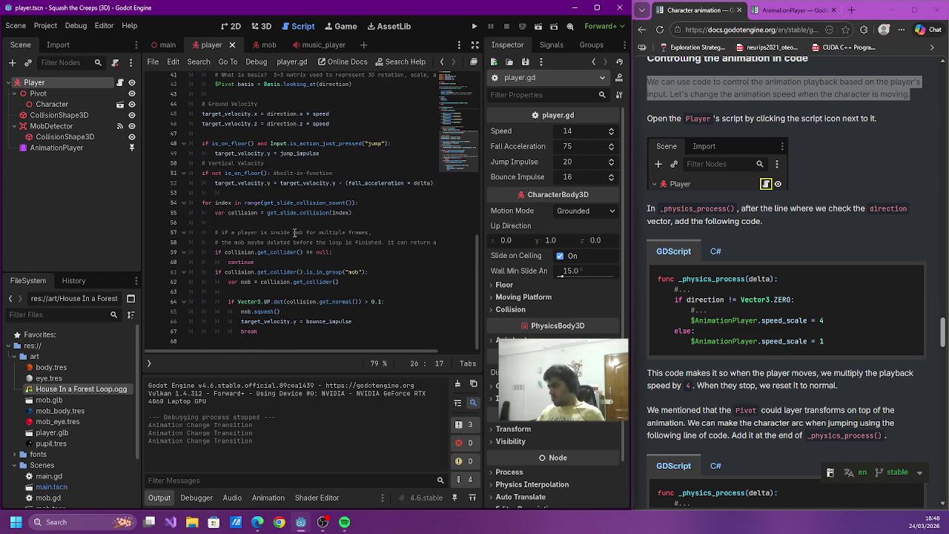
pyautogui.scroll(13, 274, 293)
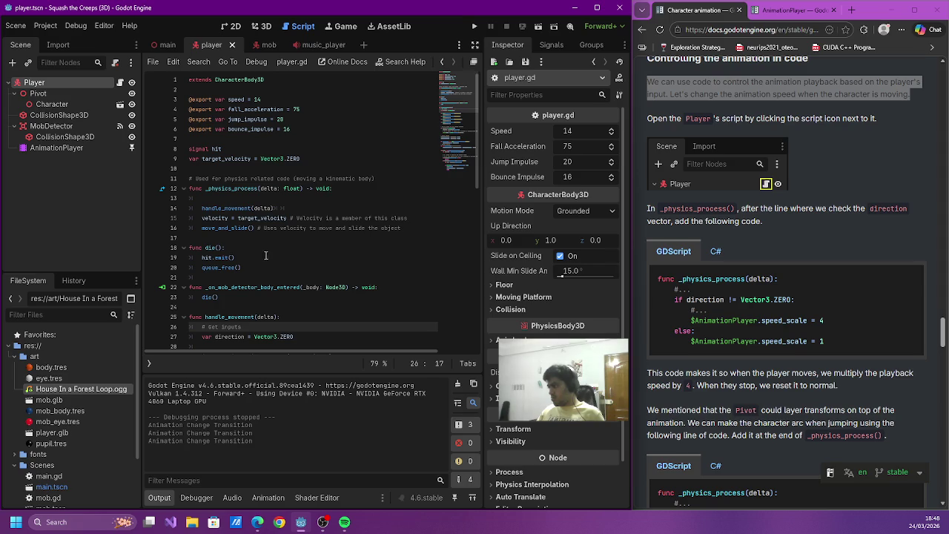
pyautogui.click(378, 219)
pyautogui.click(414, 236)
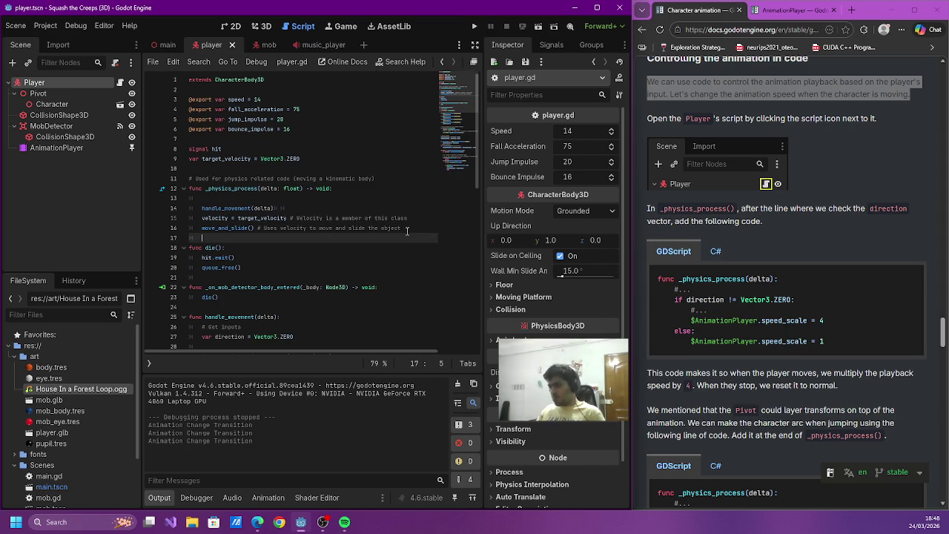
pyautogui.press('Return')
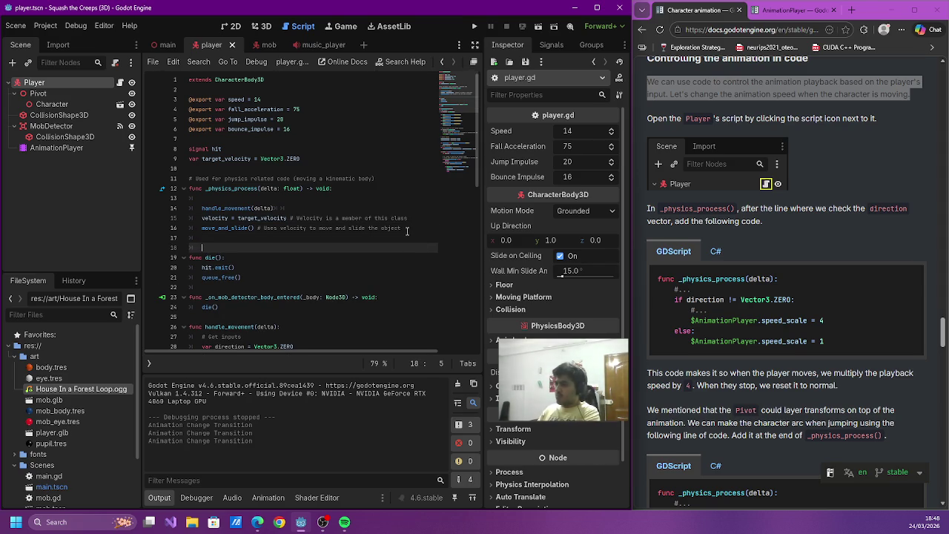
pyautogui.hotkey('ctrl', 'z')
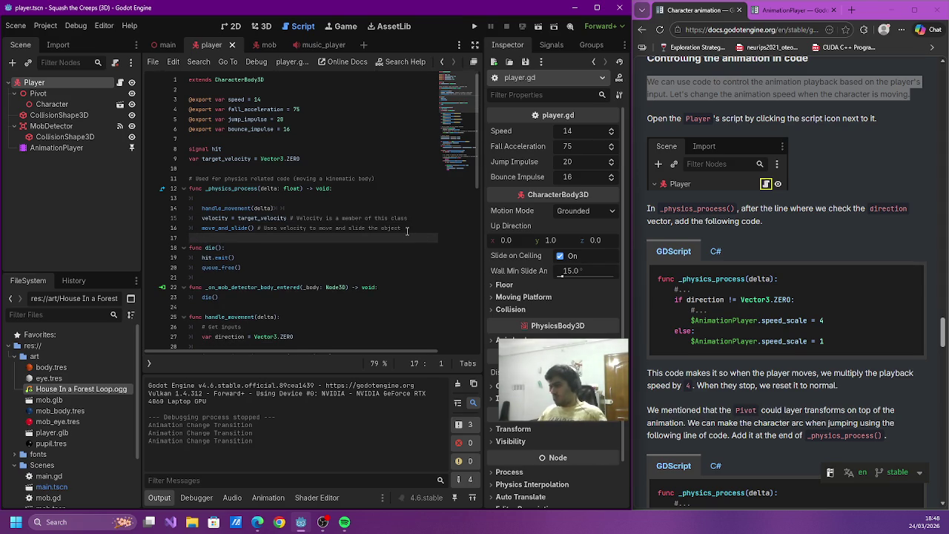
pyautogui.scroll(-8, 384, 222)
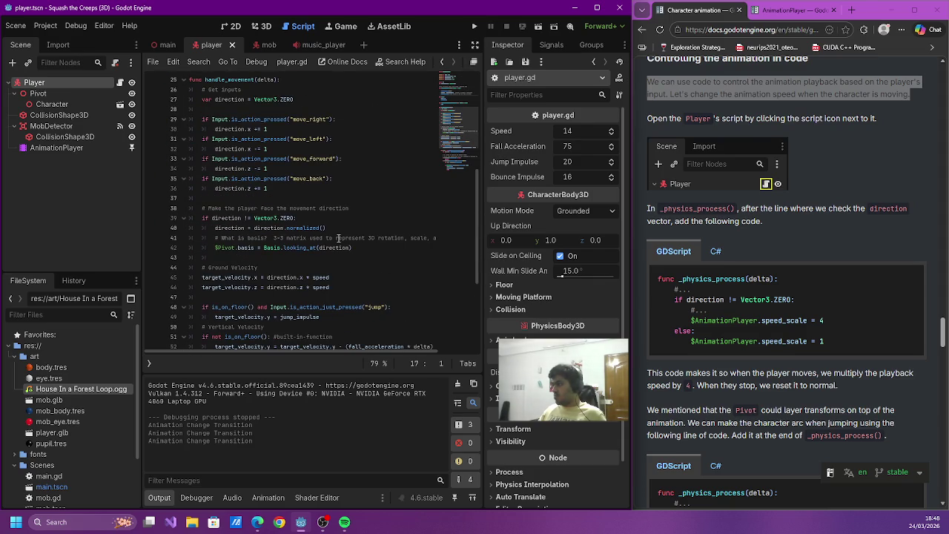
pyautogui.click(363, 219)
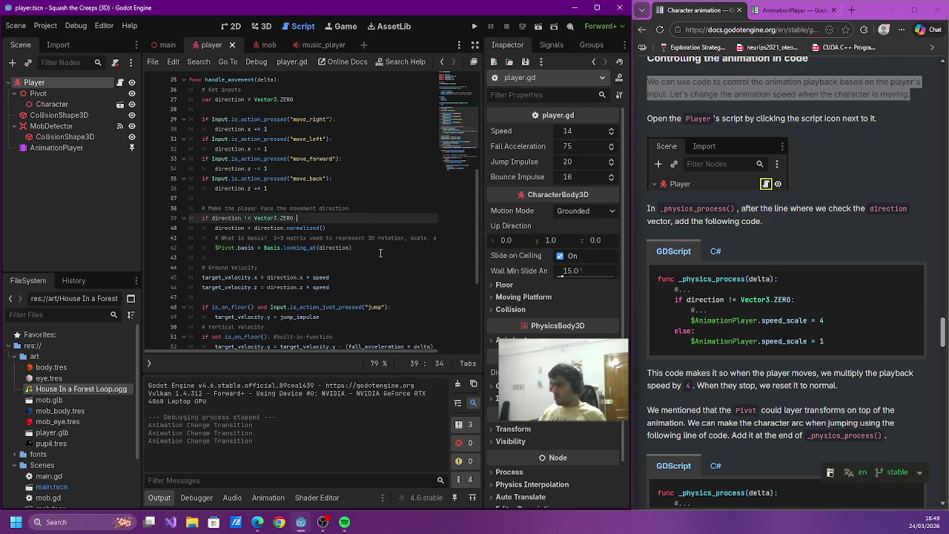
pyautogui.click(375, 250)
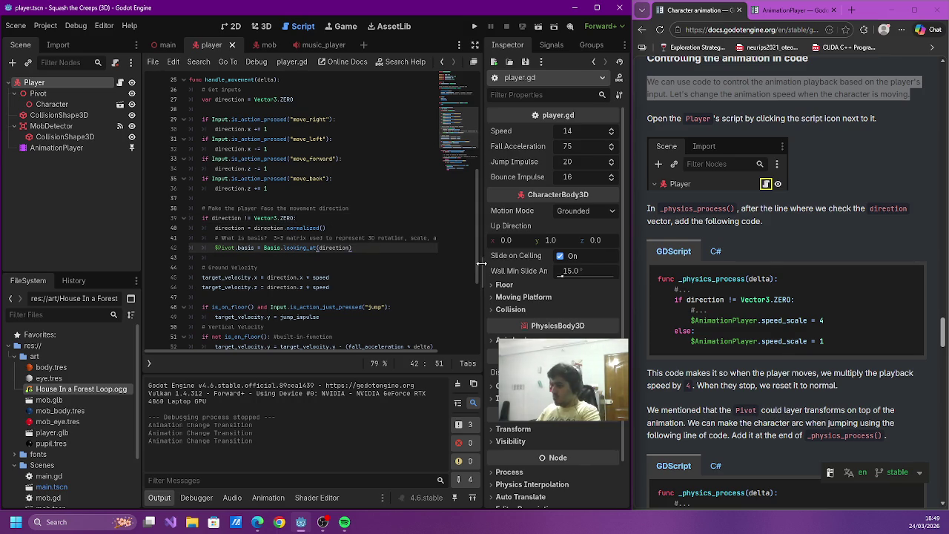
pyautogui.press('Return')
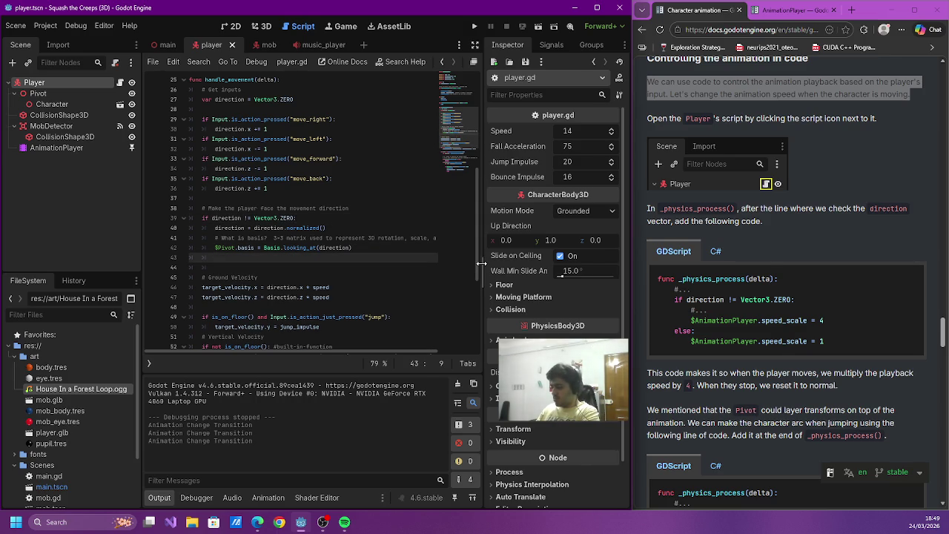
pyautogui.hotkey('ctrl', 'z')
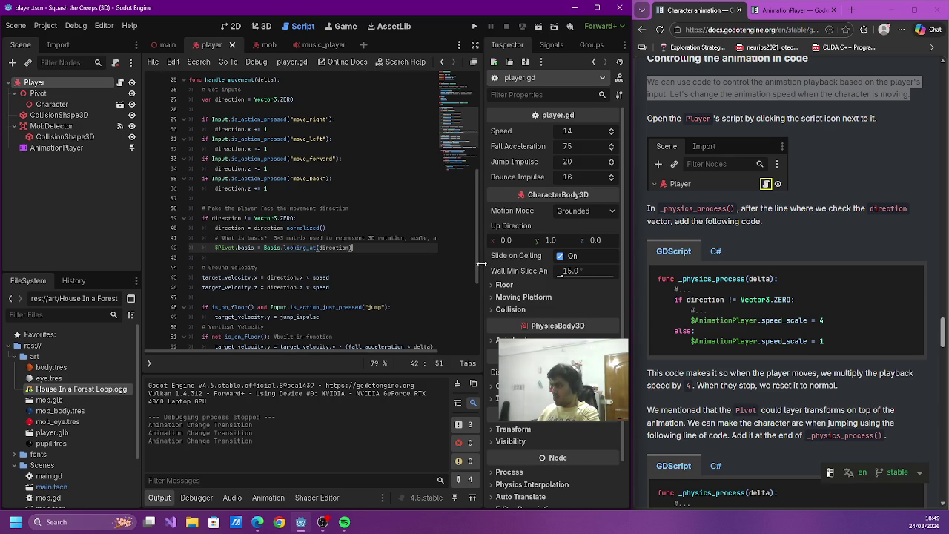
pyautogui.doubleClick(247, 228)
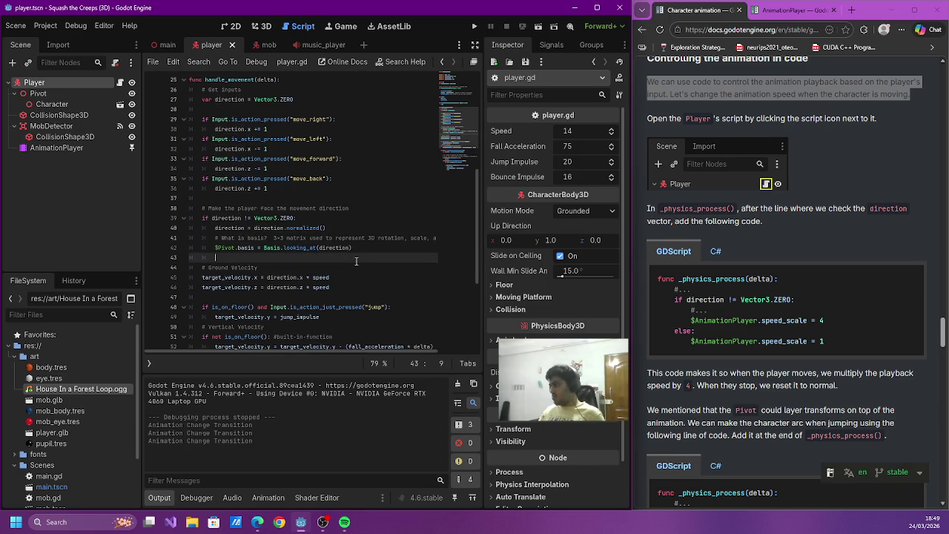
pyautogui.doubleClick(227, 217)
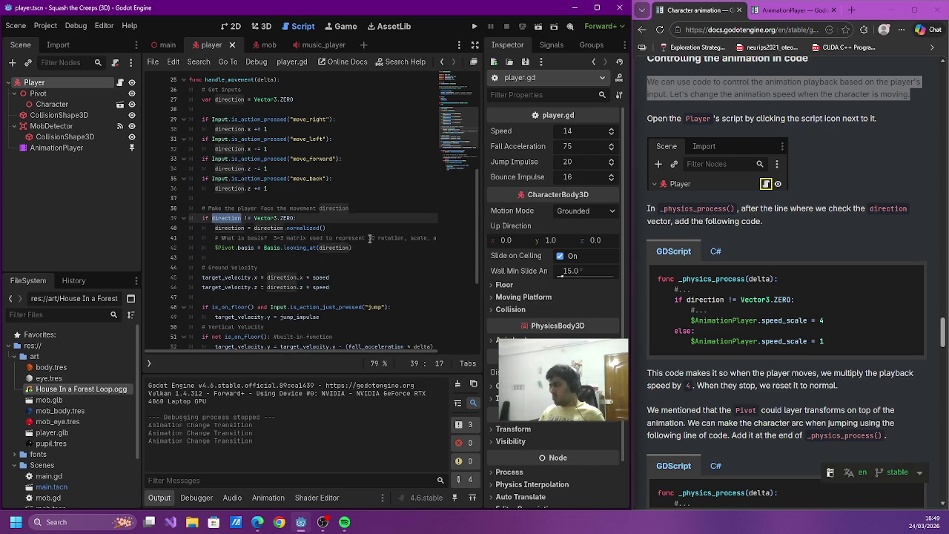
pyautogui.scroll(-5, 371, 238)
pyautogui.scroll(6, 371, 237)
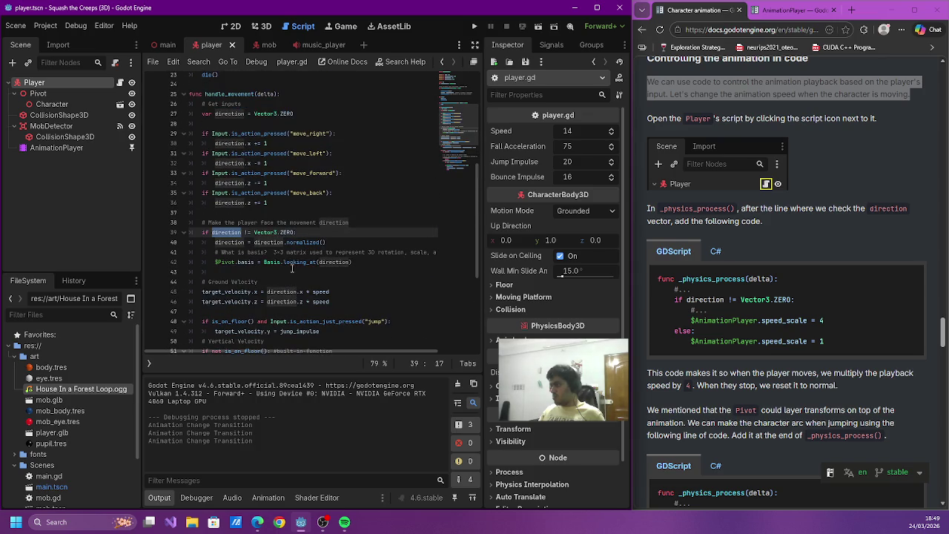
pyautogui.click(348, 262)
pyautogui.moveTo(349, 262)
pyautogui.mouseDown()
pyautogui.moveTo(194, 253)
pyautogui.moveTo(191, 232)
pyautogui.mouseUp()
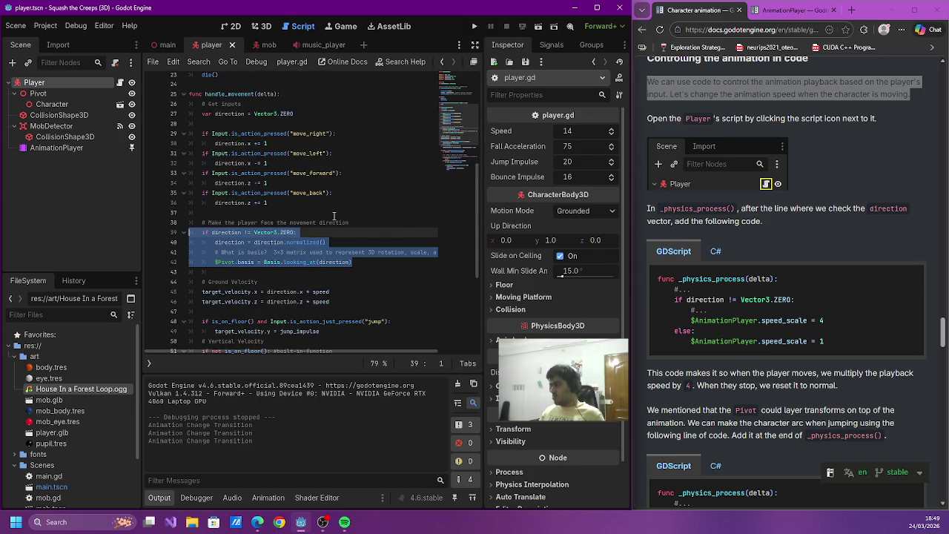
pyautogui.scroll(5, 334, 215)
pyautogui.scroll(-2, 304, 217)
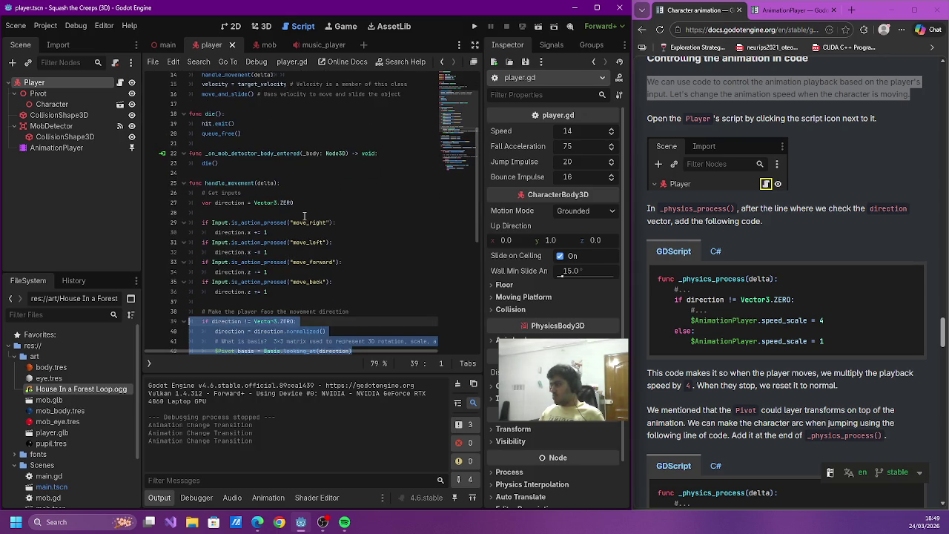
pyautogui.scroll(5, 304, 216)
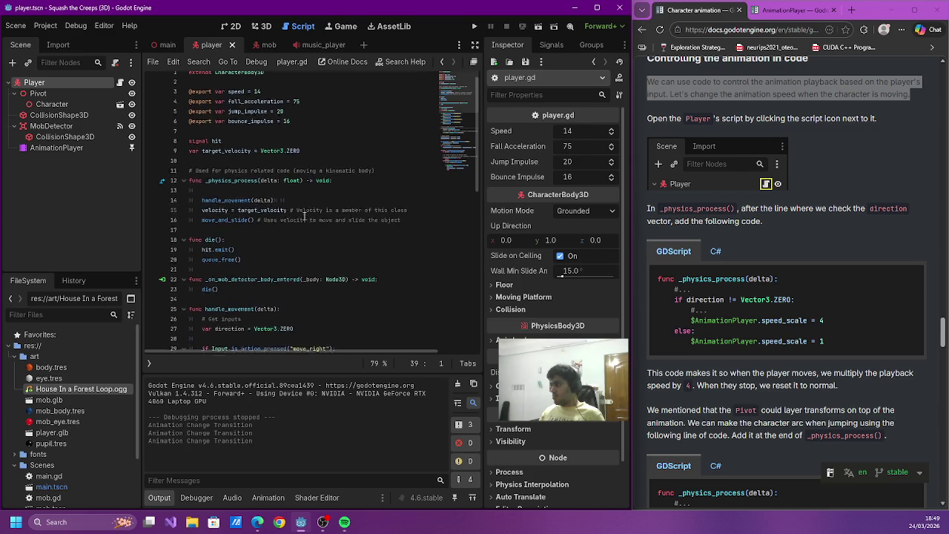
pyautogui.click(330, 236)
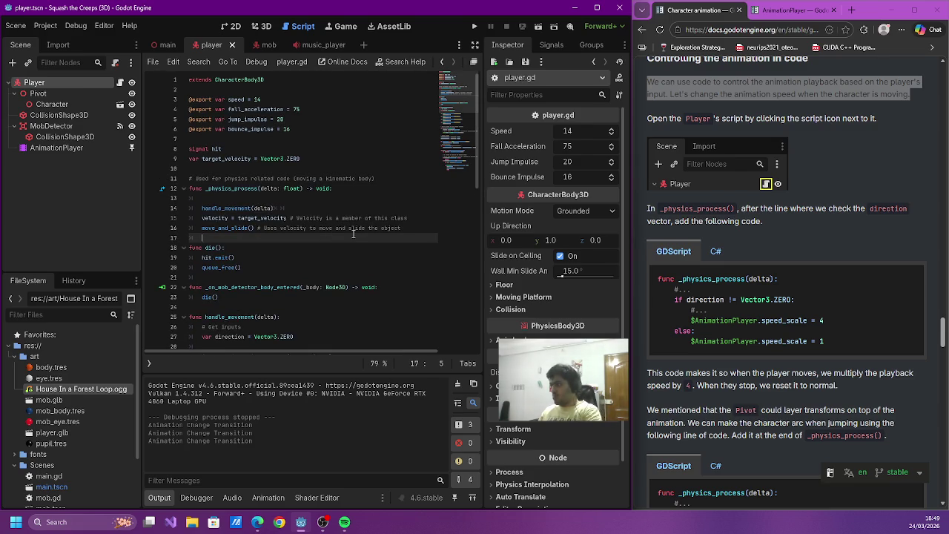
pyautogui.press('Up')
pyautogui.press('Up')
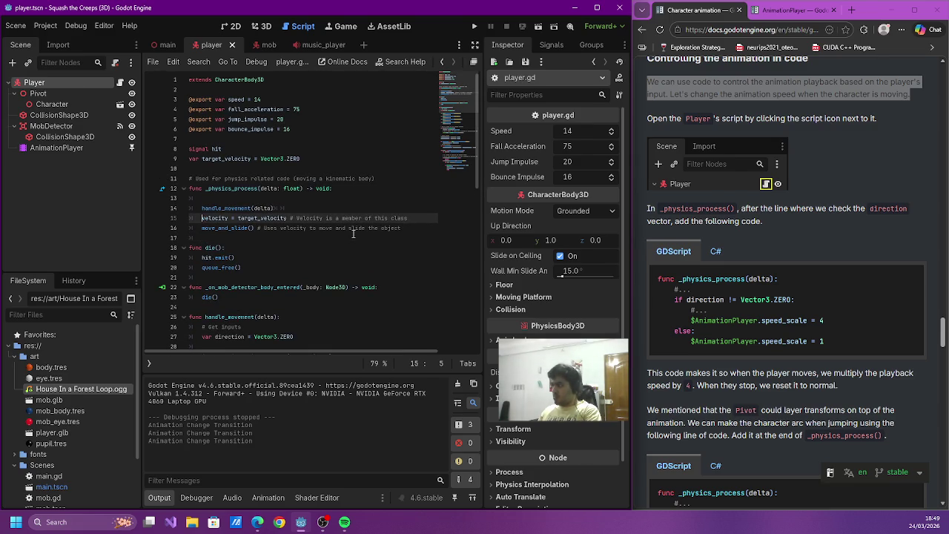
pyautogui.hotkey('ctrl', 'v')
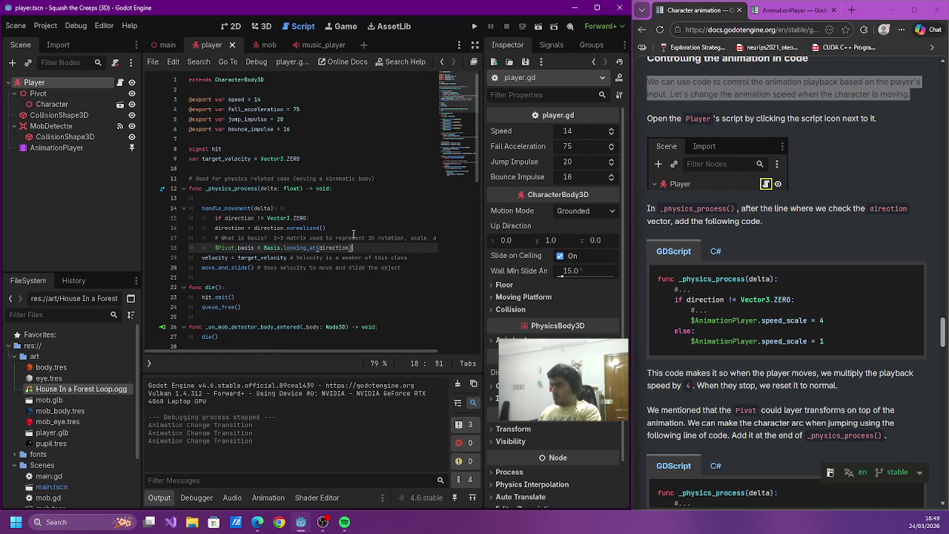
pyautogui.hotkey('shift', 'Up')
pyautogui.hotkey('shift', 'Up')
pyautogui.hotkey('shift', 'Up')
pyautogui.hotkey('shift', 'Tab')
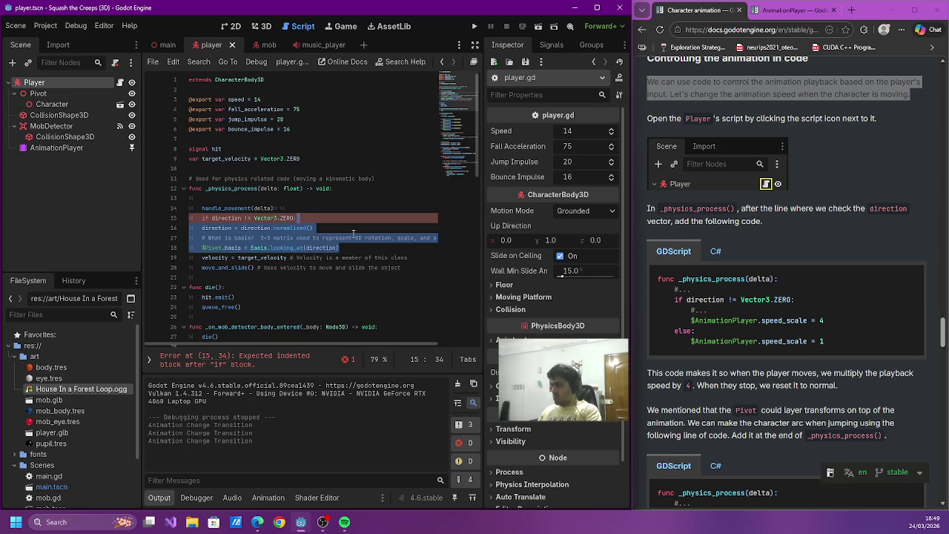
pyautogui.hotkey('shift', 'Down')
pyautogui.hotkey('shift', 'Down')
pyautogui.press('Tab')
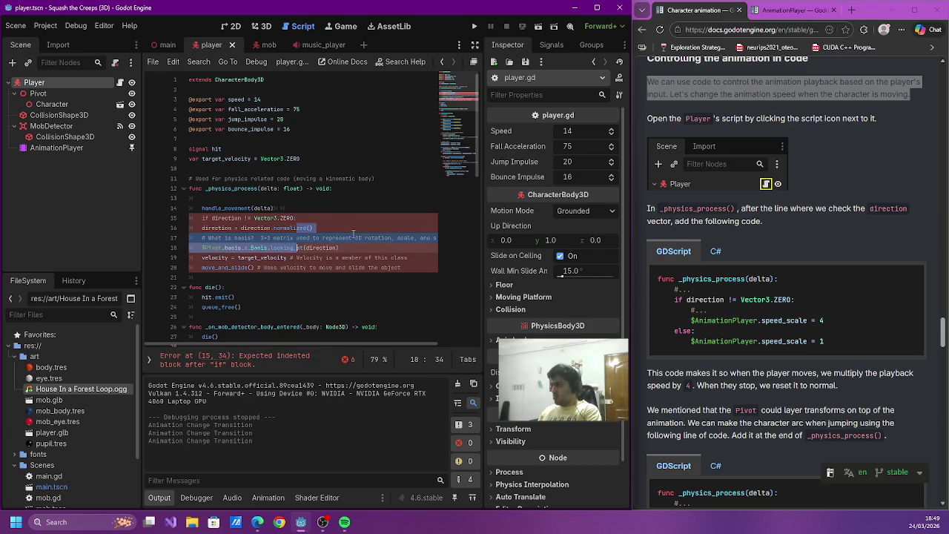
pyautogui.press('Right')
pyautogui.press('Right')
pyautogui.press('Right')
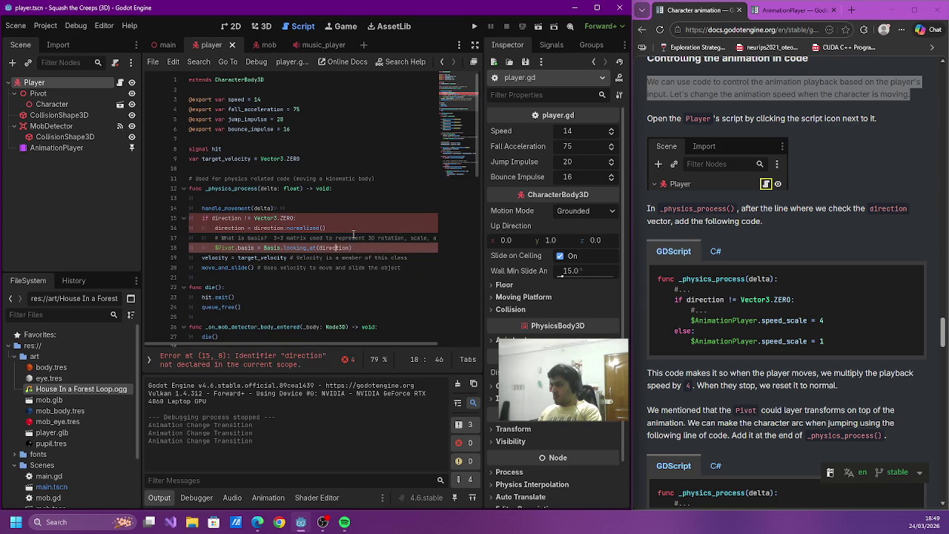
pyautogui.hotkey('shift', 'Up')
pyautogui.hotkey('shift', 'Up')
pyautogui.hotkey('shift', 'Up')
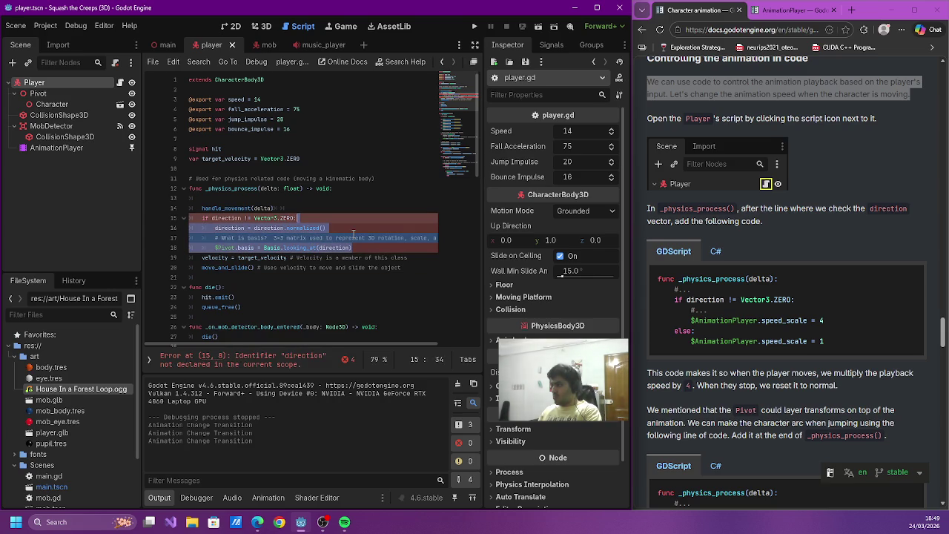
pyautogui.press('Delete')
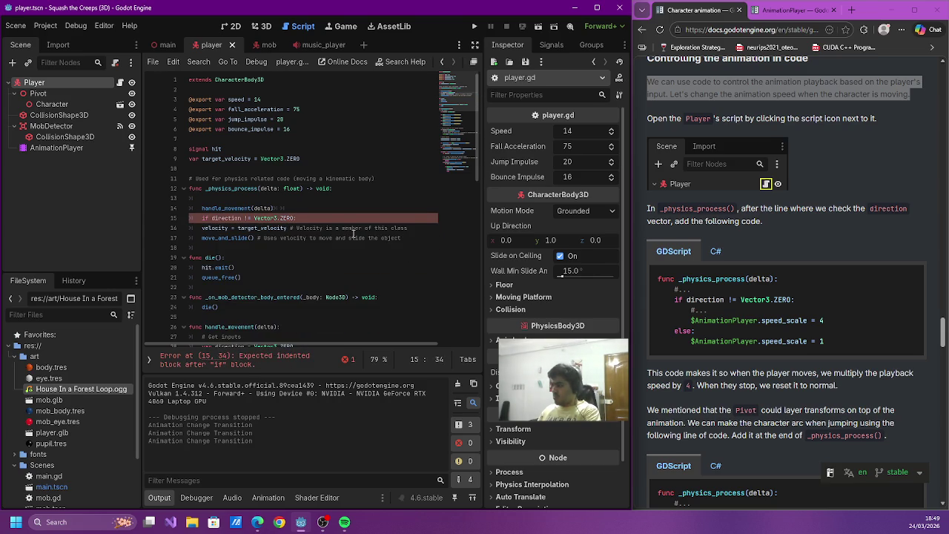
pyautogui.scroll(-8, 356, 236)
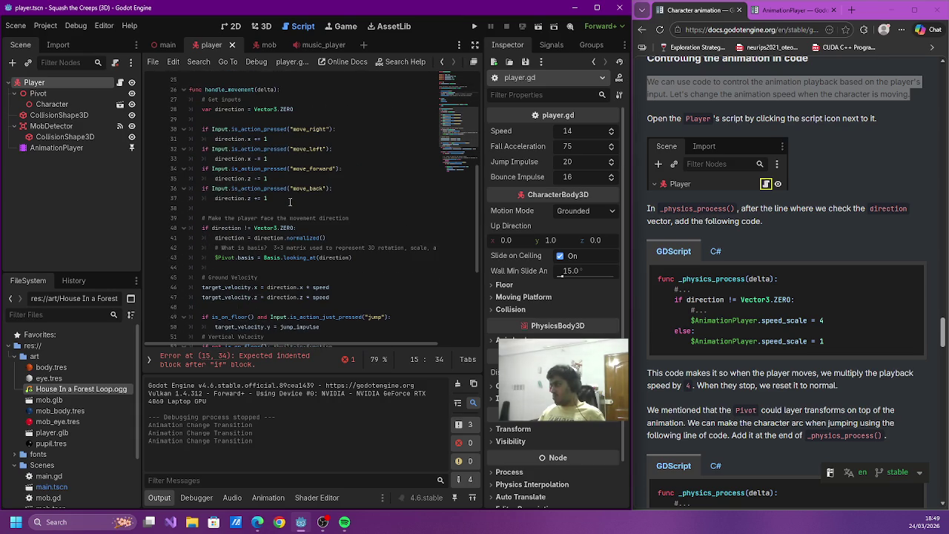
pyautogui.scroll(8, 290, 201)
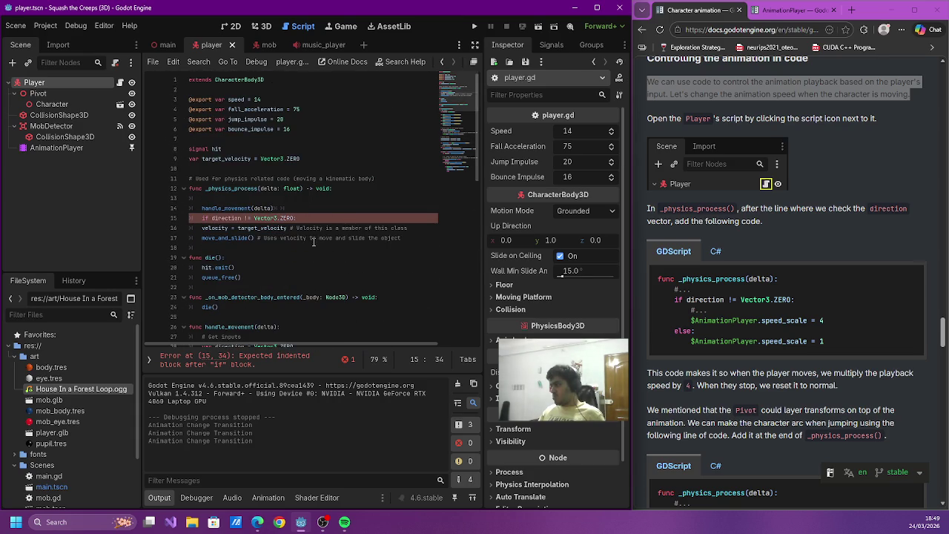
pyautogui.hotkey('ctrl', 'z')
pyautogui.press('Tab')
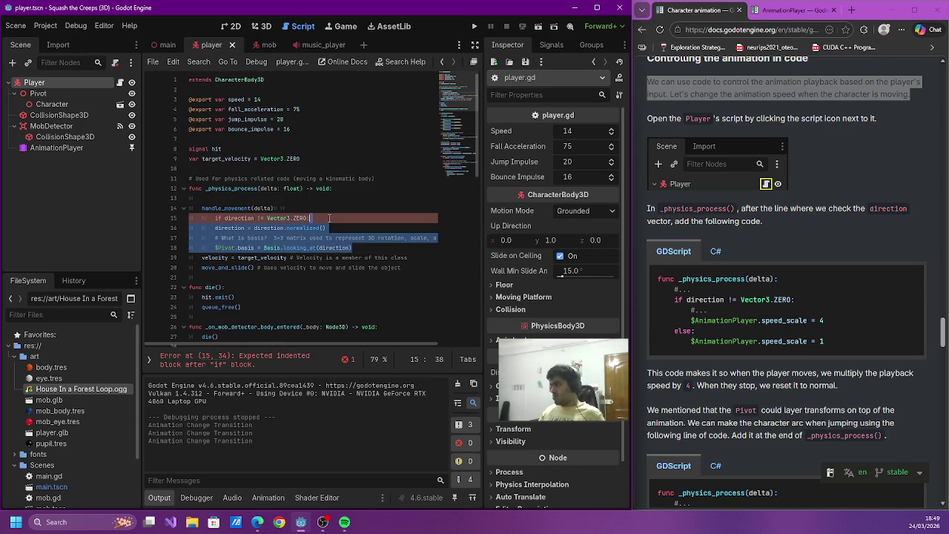
pyautogui.press('BackSpace')
pyautogui.scroll(-8, 341, 211)
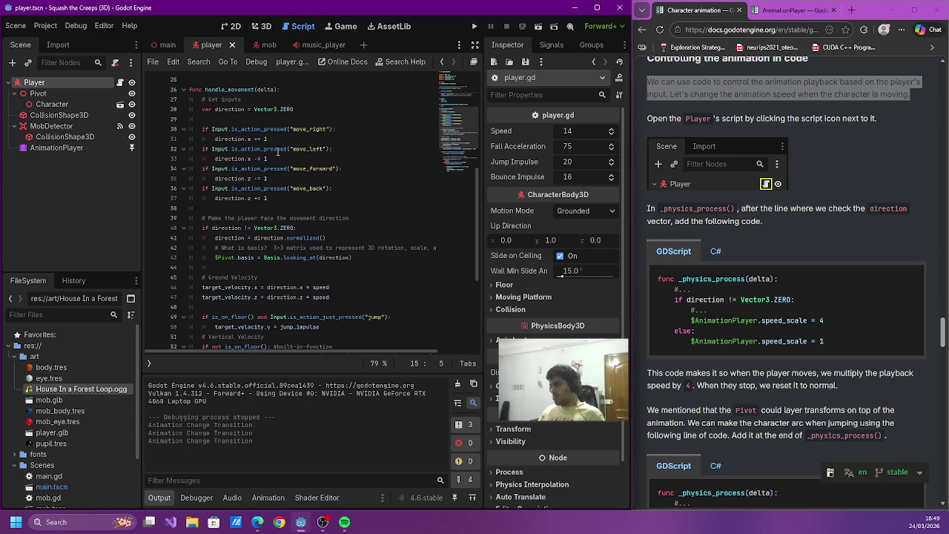
pyautogui.click(289, 198)
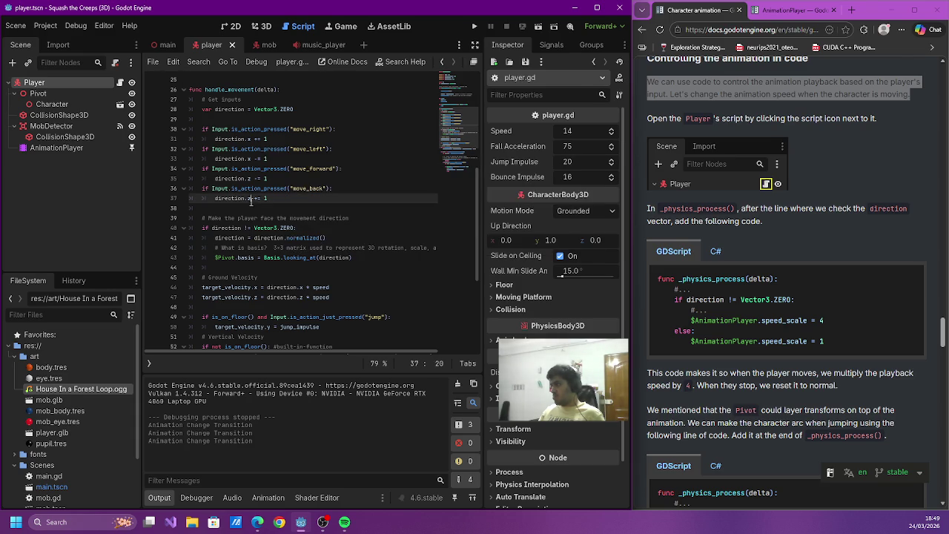
# - Add $AnimationPlayer.speed_scale = 4 inside the direction check after the Pivot.basis line
pyautogui.click(357, 238)
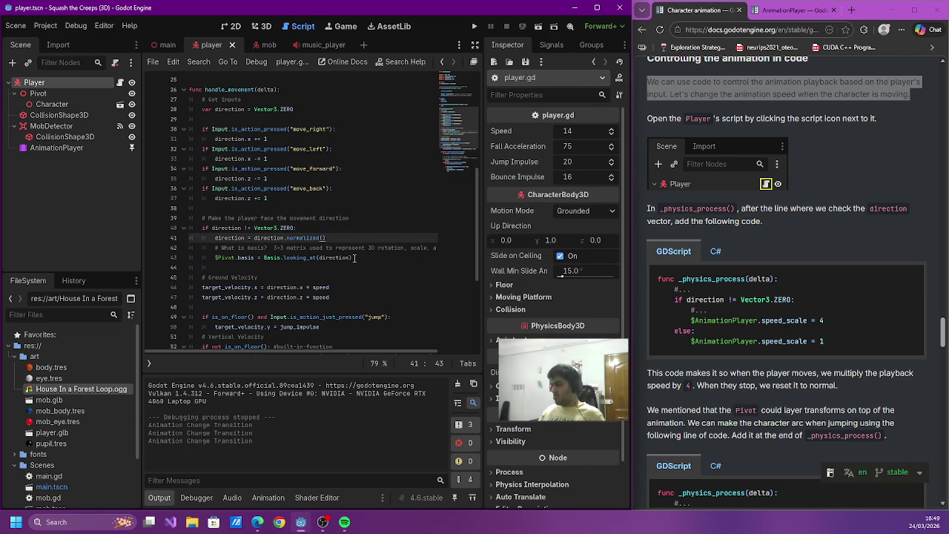
pyautogui.click(357, 258)
pyautogui.press('Return')
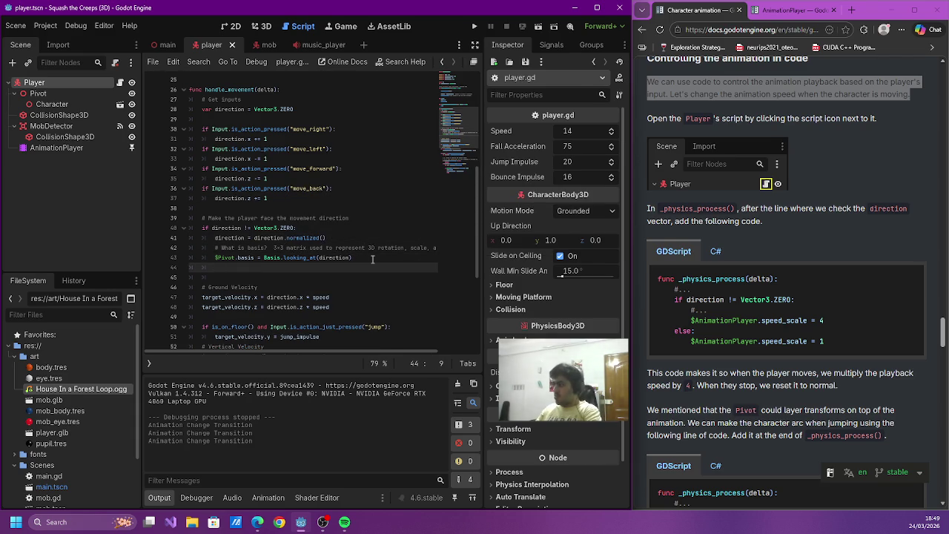
pyautogui.write('$')
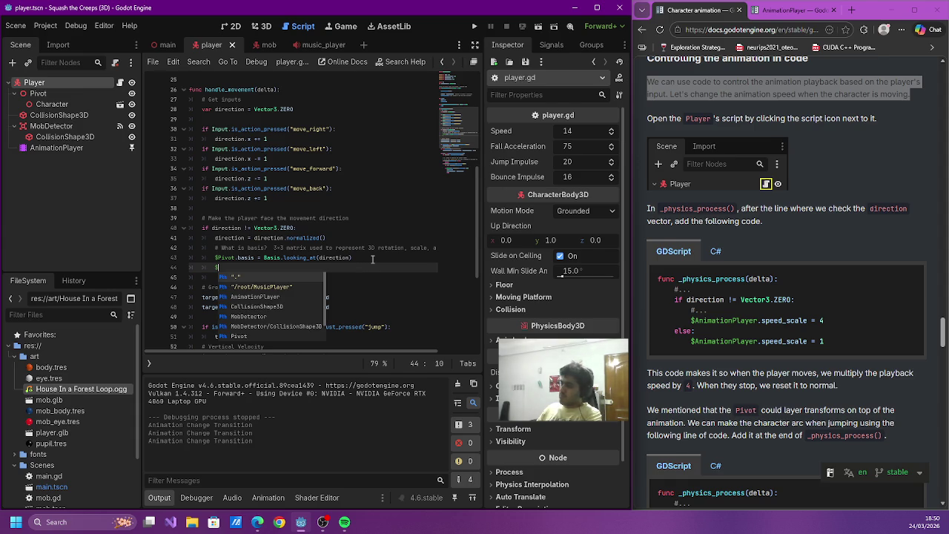
pyautogui.write(' d')
pyautogui.press('BackSpace')
pyautogui.press('BackSpace')
pyautogui.write('Animatio')
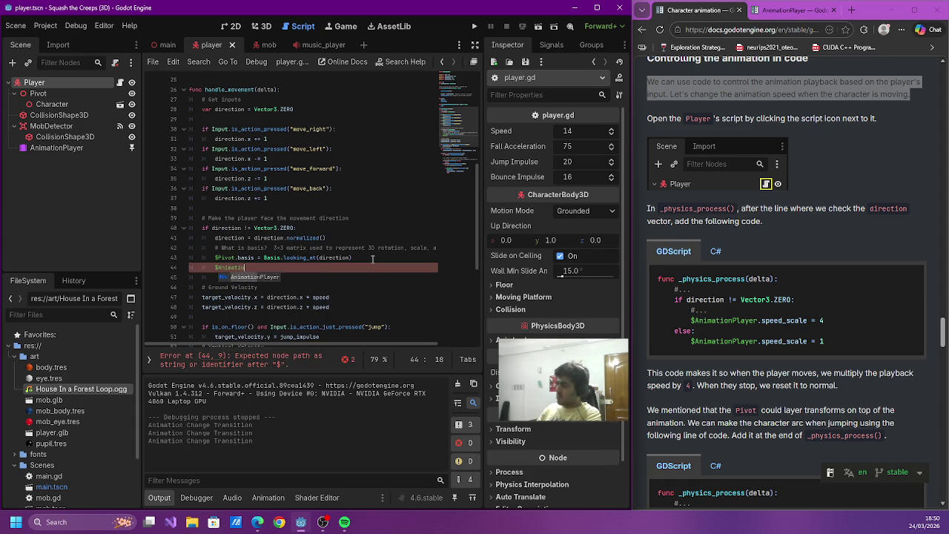
pyautogui.press('Return')
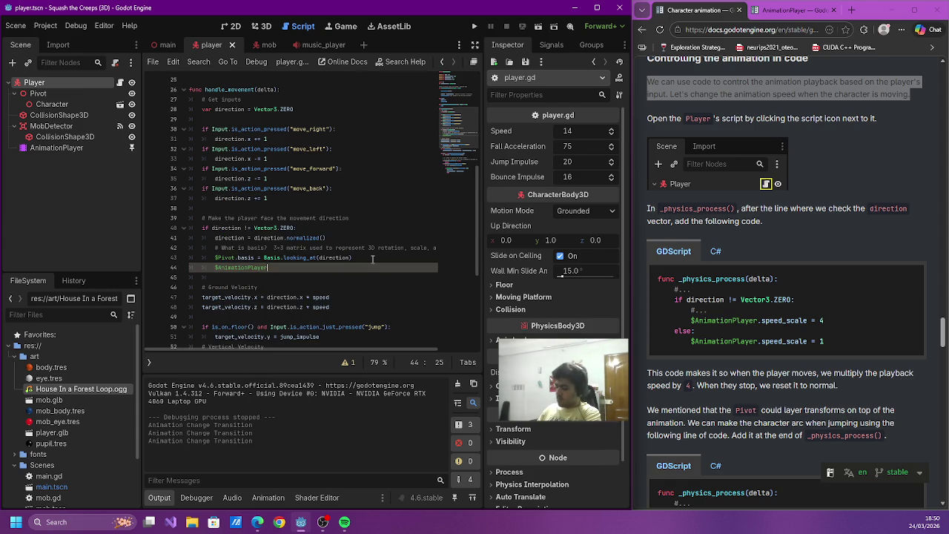
pyautogui.write('.speed_')
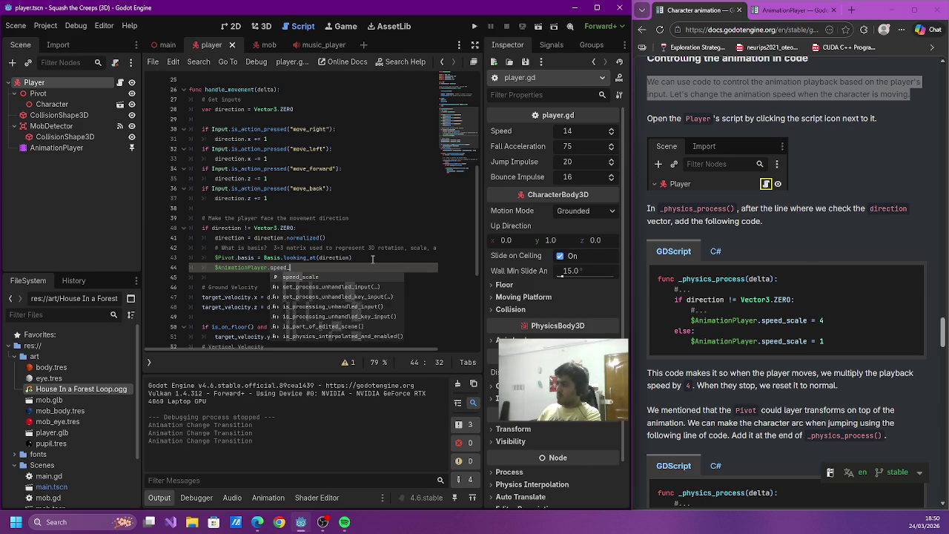
pyautogui.press('Return')
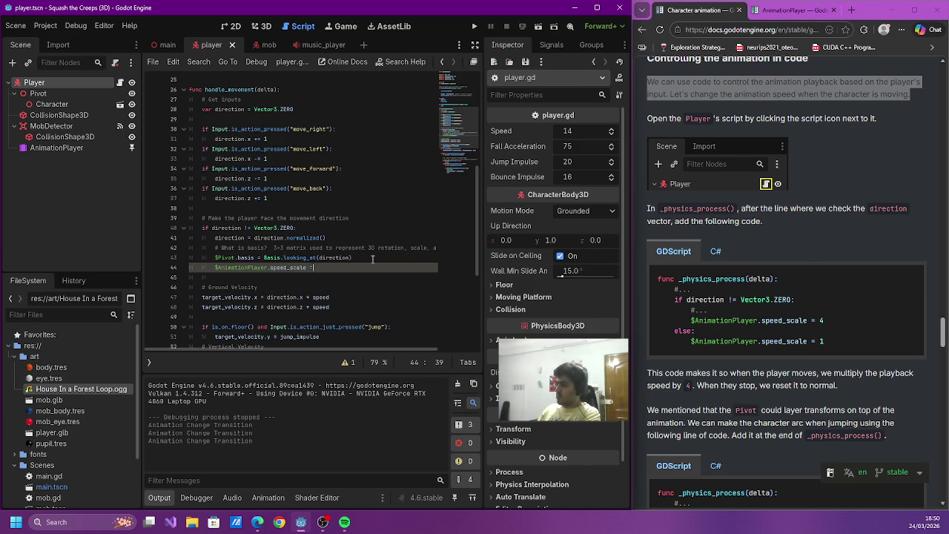
# - Add an else branch setting $AnimationPlayer.speed_scale to 1, and save player.gd
pyautogui.press('Return')
pyautogui.write('else:')
pyautogui.press('Return')
pyautogui.write('$')
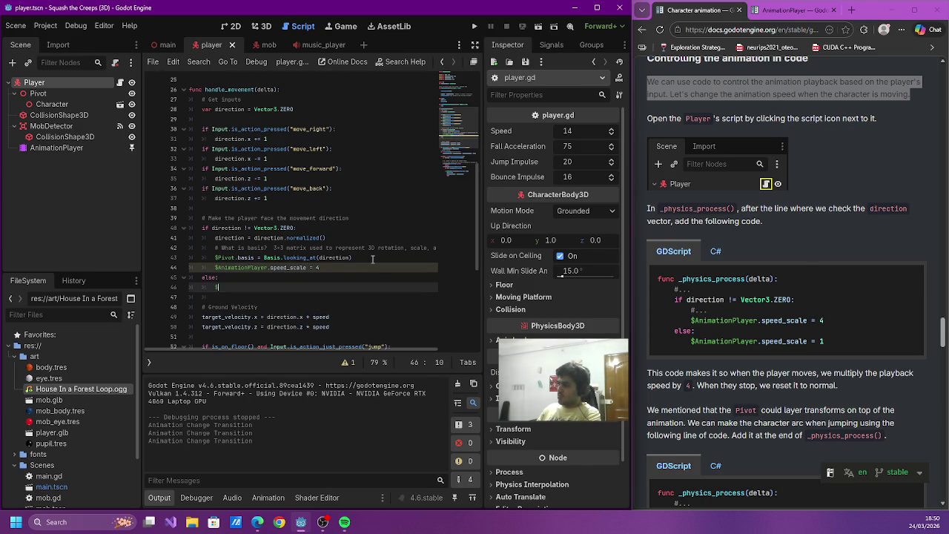
pyautogui.write('Anim')
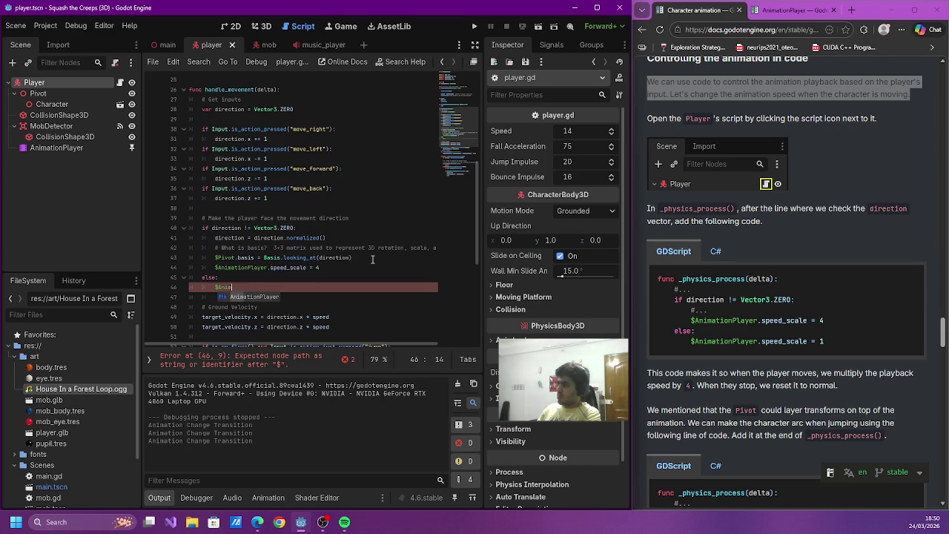
pyautogui.write('ationPlayer.speed_scale=1')
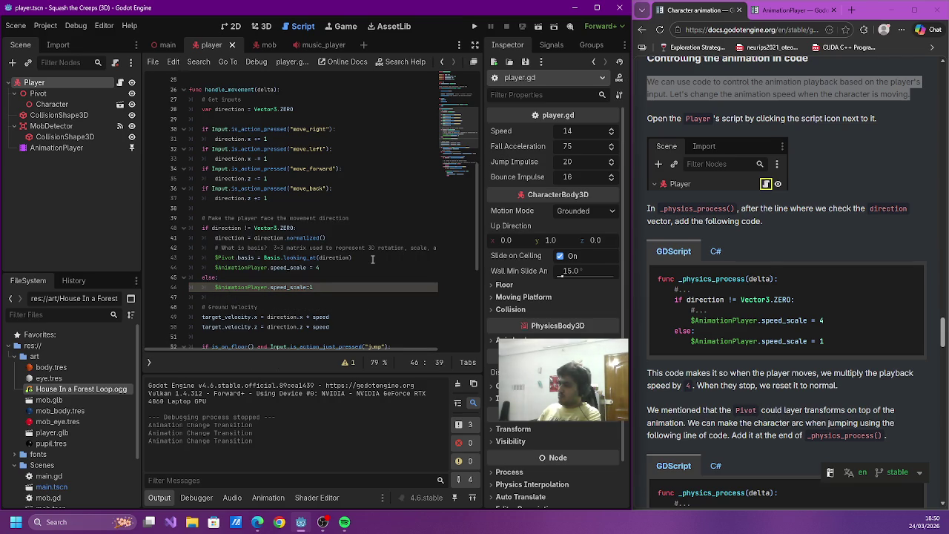
pyautogui.hotkey('ctrl', 's')
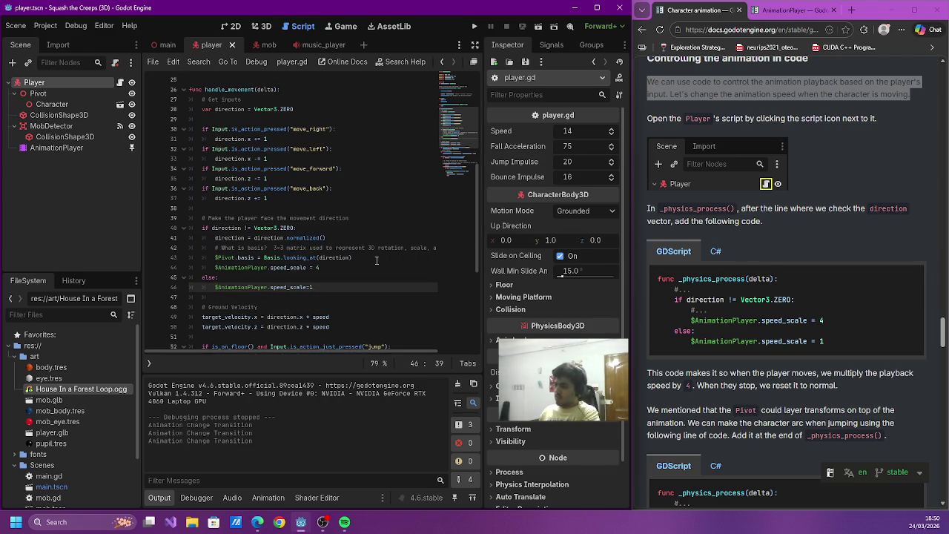
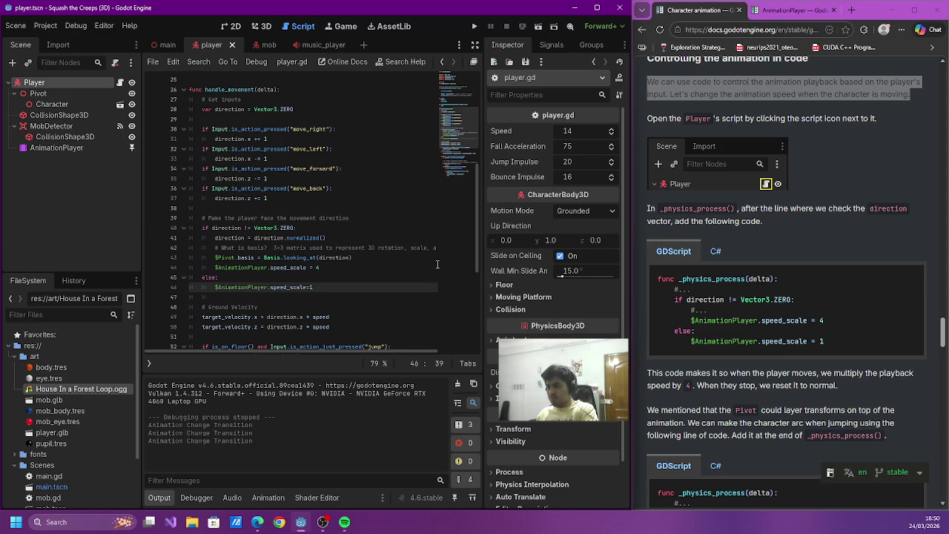
# - Select the $Pivot.rotation.x line in the tutorial's code
pyautogui.scroll(-2, 687, 307)
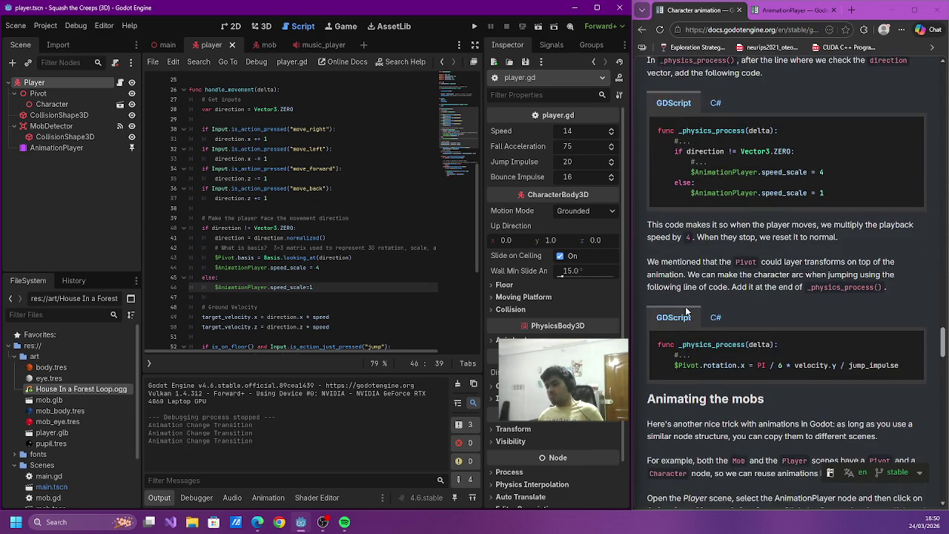
pyautogui.moveTo(674, 369); pyautogui.dragTo(912, 375)
pyautogui.hotkey('ctrl', 'c')
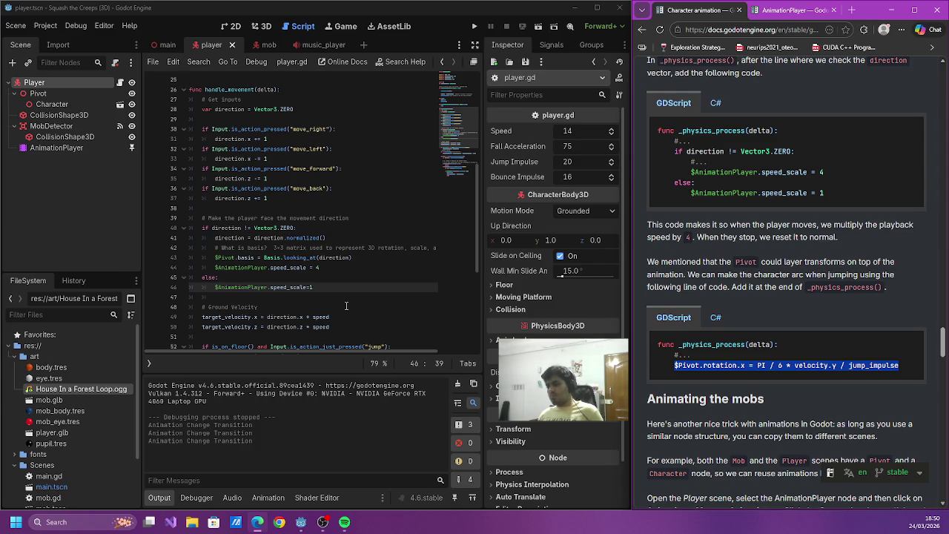
pyautogui.scroll(-4, 344, 308)
pyautogui.scroll(-3, 335, 308)
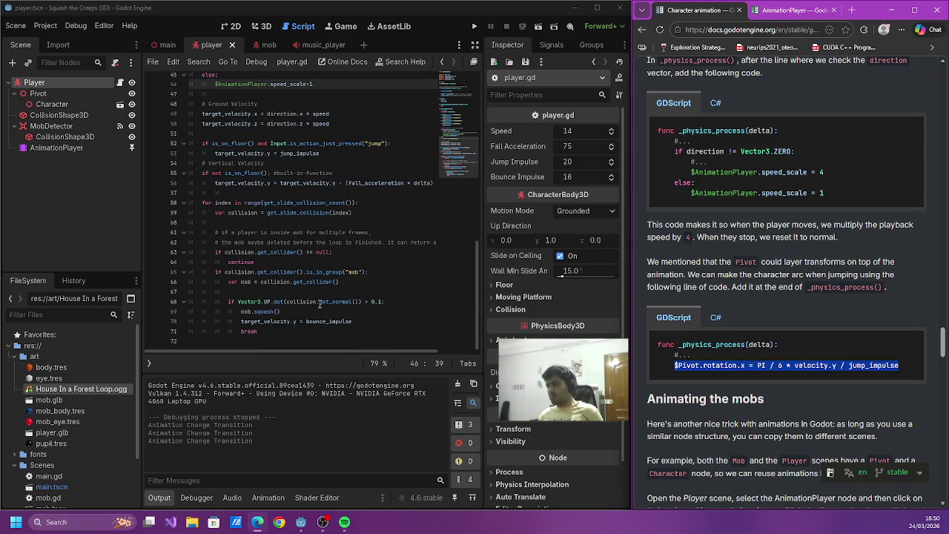
pyautogui.scroll(10, 307, 317)
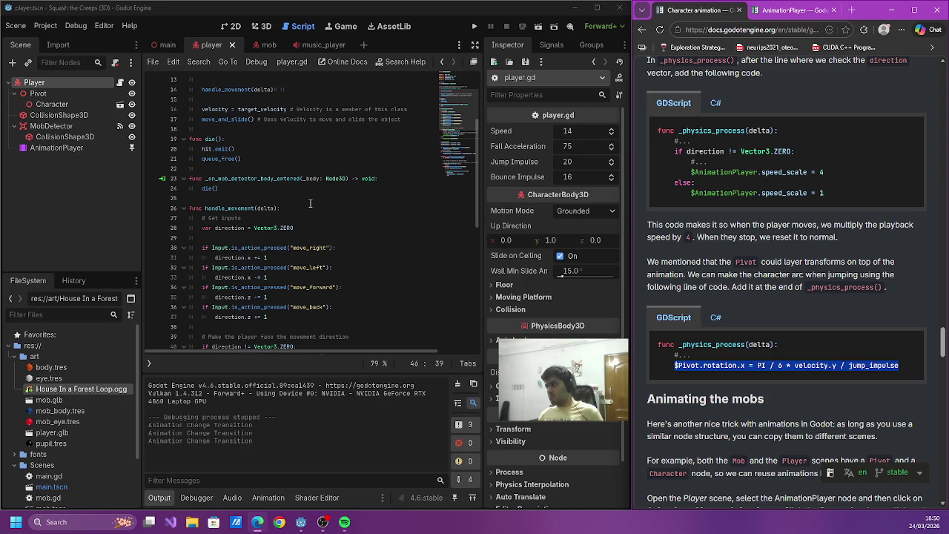
pyautogui.scroll(4, 310, 204)
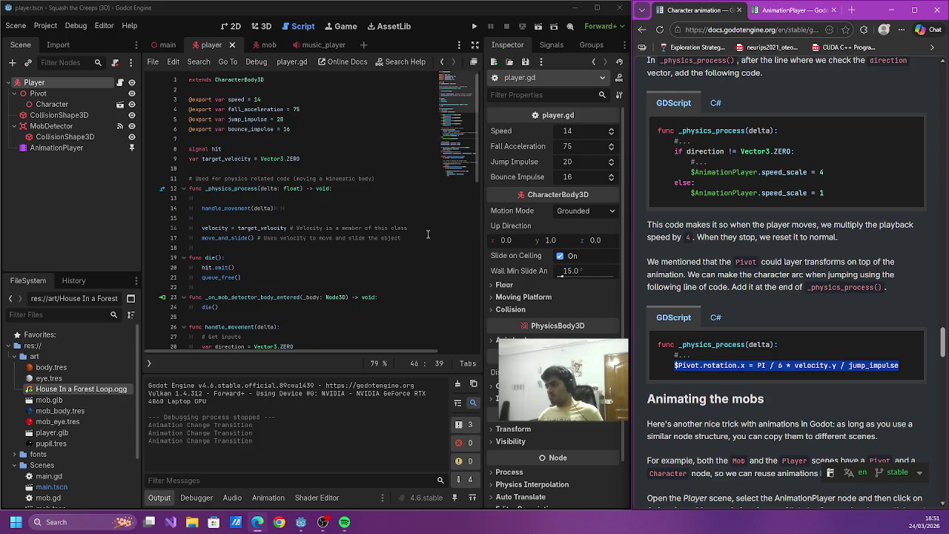
# - Paste the Pivot rotation line after move_and_slide(), comment it 'Arc when jumping', and save
pyautogui.click(427, 235)
pyautogui.press('Return')
pyautogui.hotkey('ctrl', 'v')
pyautogui.hotkey('ctrl', 's')
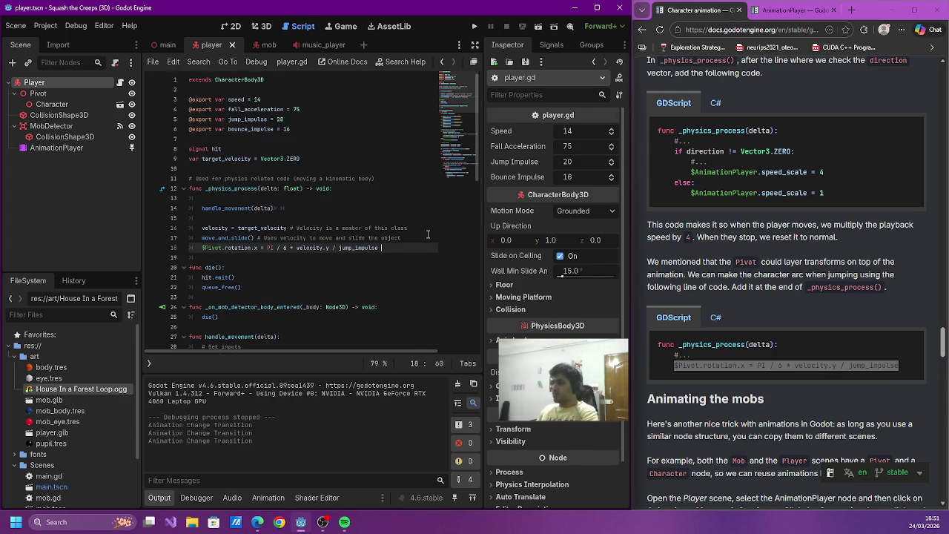
pyautogui.write('when jumping')
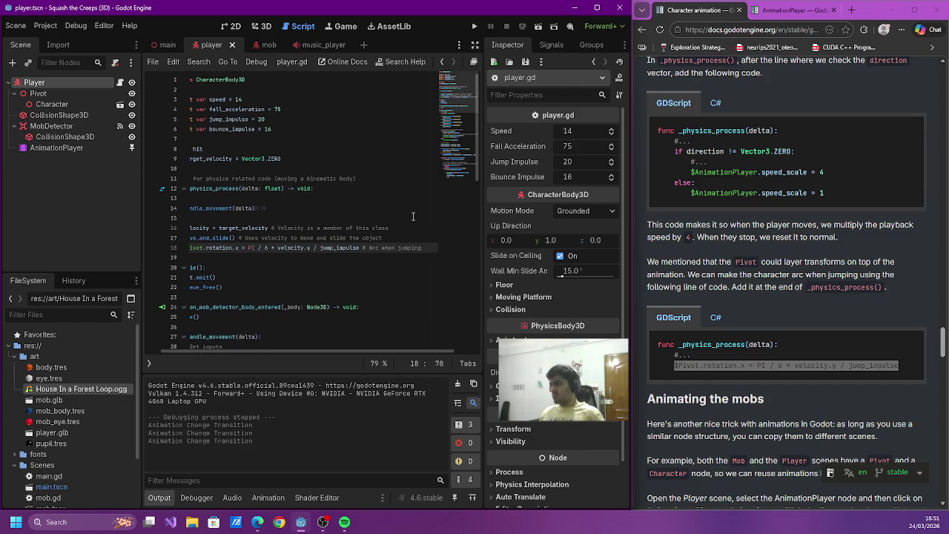
# - Run the game to test the jump arc
pyautogui.scroll(-4, 665, 241)
pyautogui.scroll(-1, 665, 241)
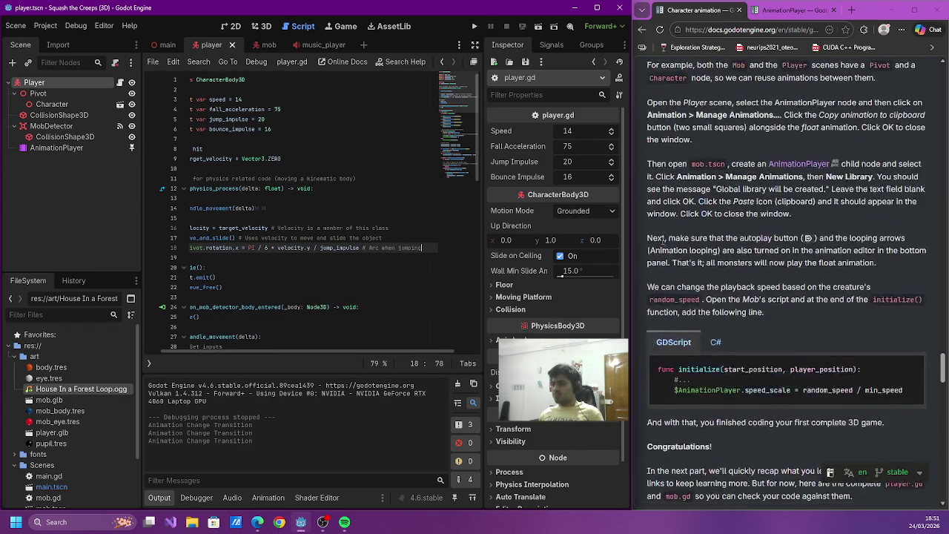
pyautogui.click(475, 26)
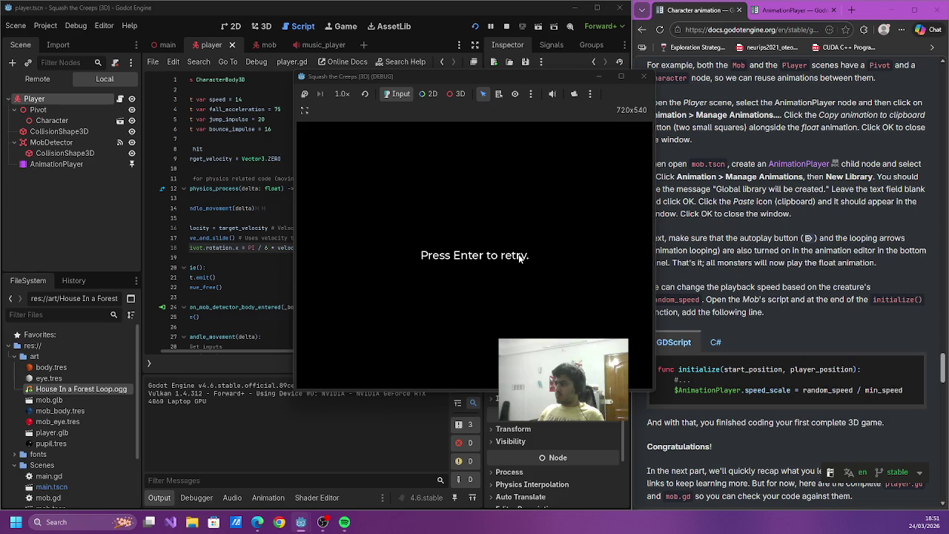
# - Play a round with the arrow keys and space, jumping onto mobs to squash them
pyautogui.press('Return')
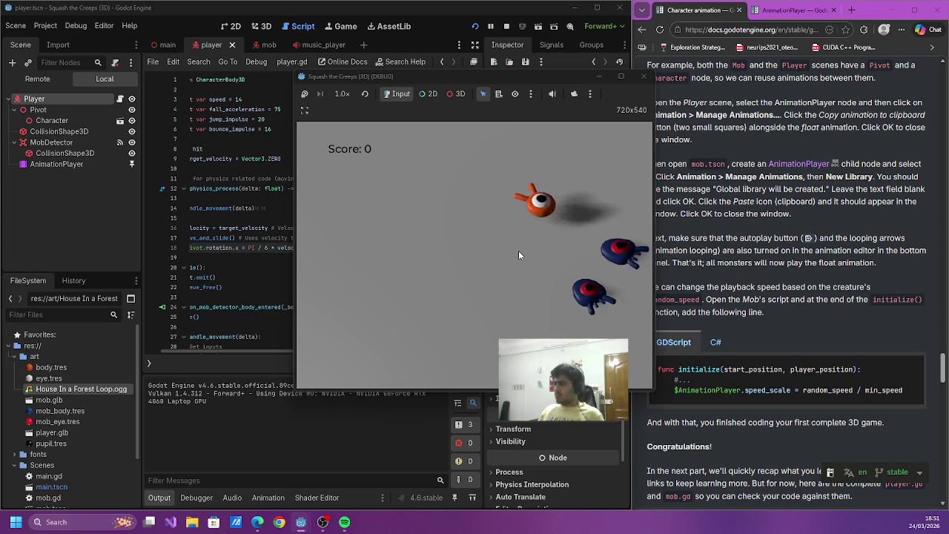
pyautogui.press('Up')
pyautogui.press('Left')
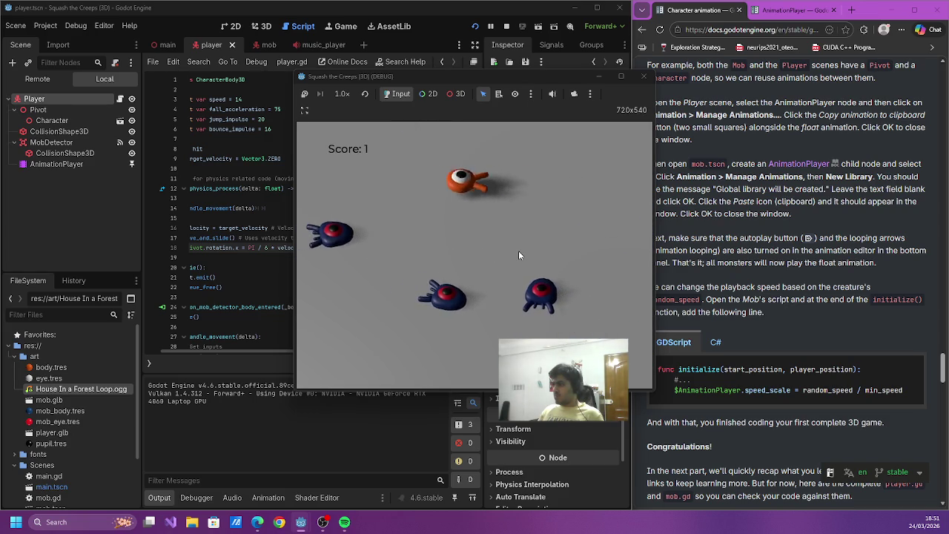
pyautogui.press('Down')
pyautogui.press('space')
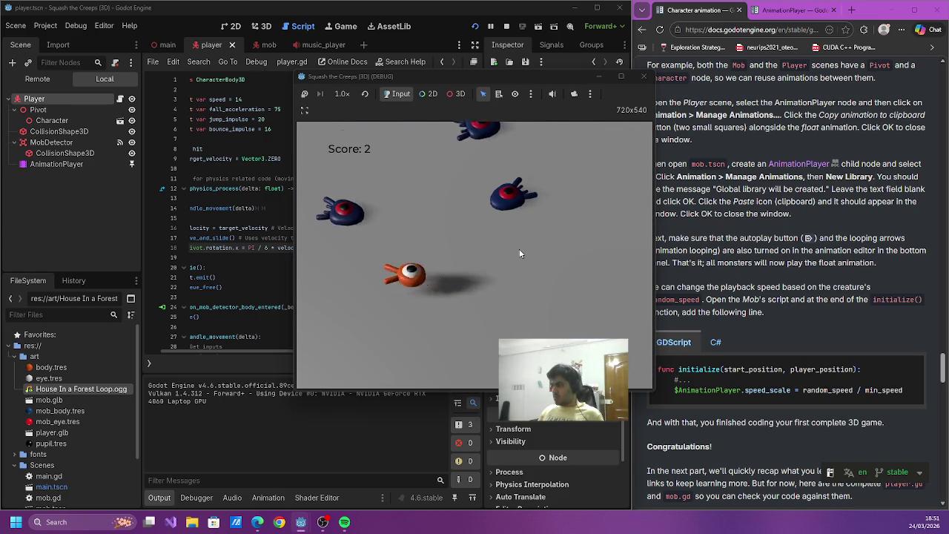
pyautogui.press('Right')
pyautogui.press('Up')
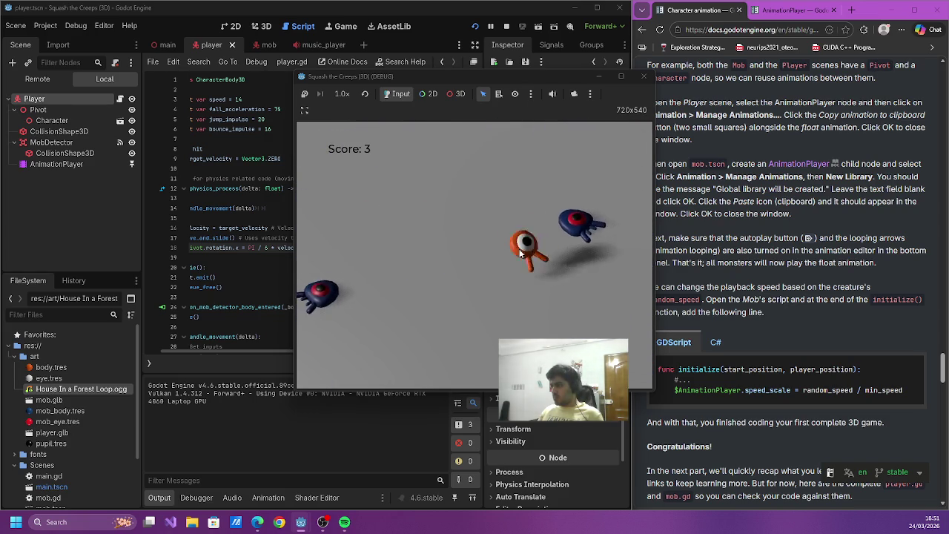
pyautogui.press('Left')
pyautogui.press('space')
pyautogui.press('Down')
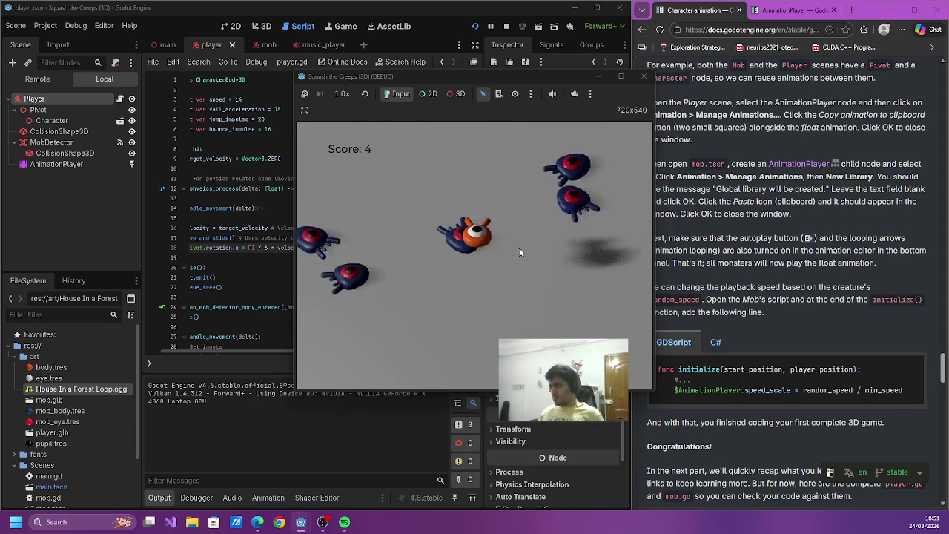
pyautogui.press('Up')
pyautogui.press('Left')
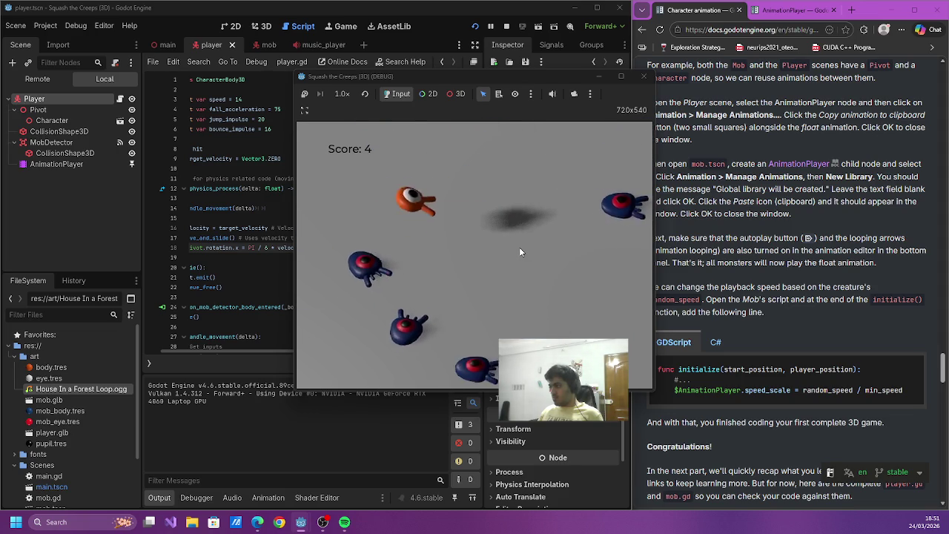
pyautogui.press('Right')
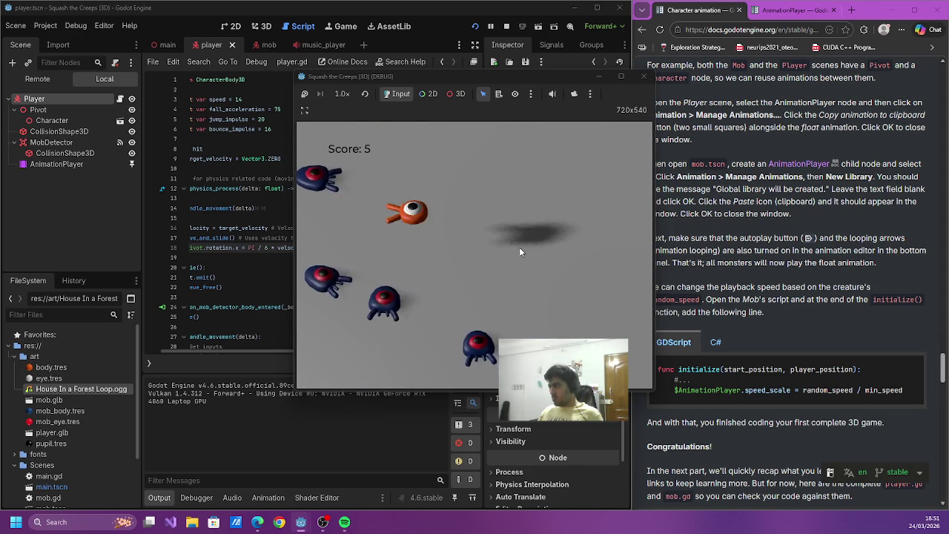
pyautogui.press('Return')
pyautogui.press('Left')
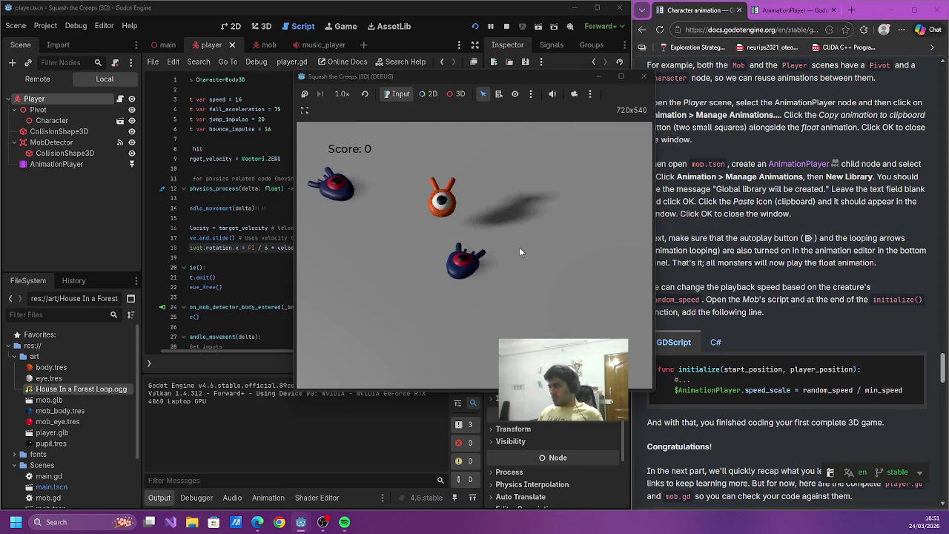
# - Retry and squash more mobs over further rounds, then stop the test run
pyautogui.press('Return')
pyautogui.press('Up')
pyautogui.press('Left')
pyautogui.press('Down')
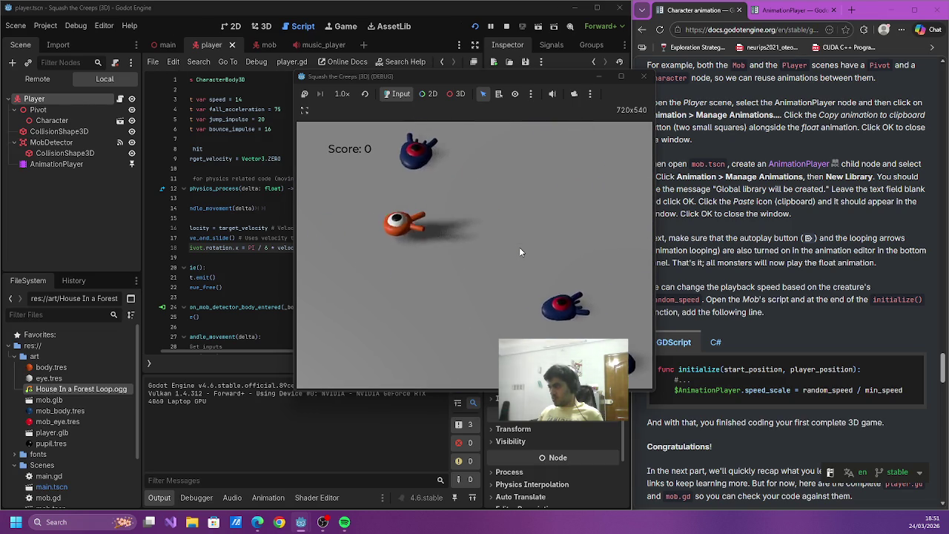
pyautogui.press('Down')
pyautogui.press('Right')
pyautogui.press('space')
pyautogui.press('Up')
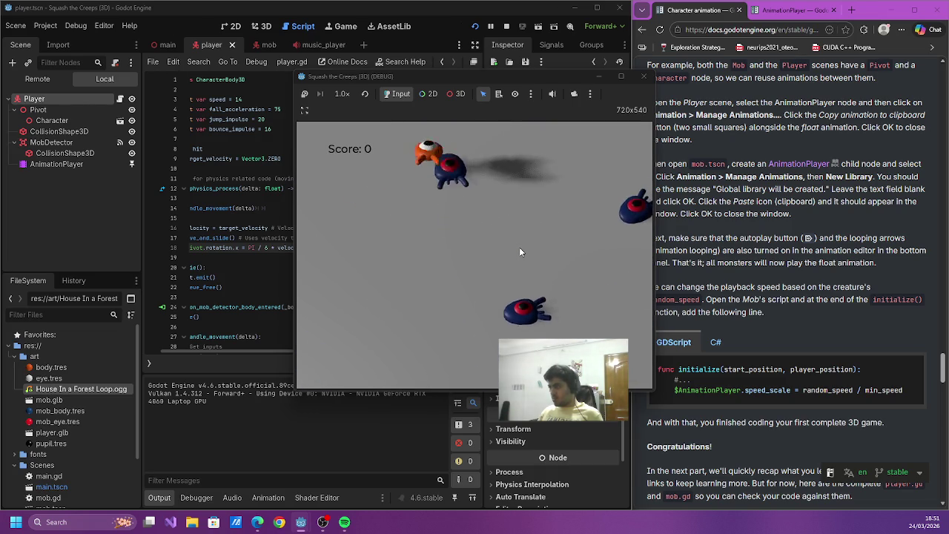
pyautogui.press('Left')
pyautogui.press('Down')
pyautogui.press('Right')
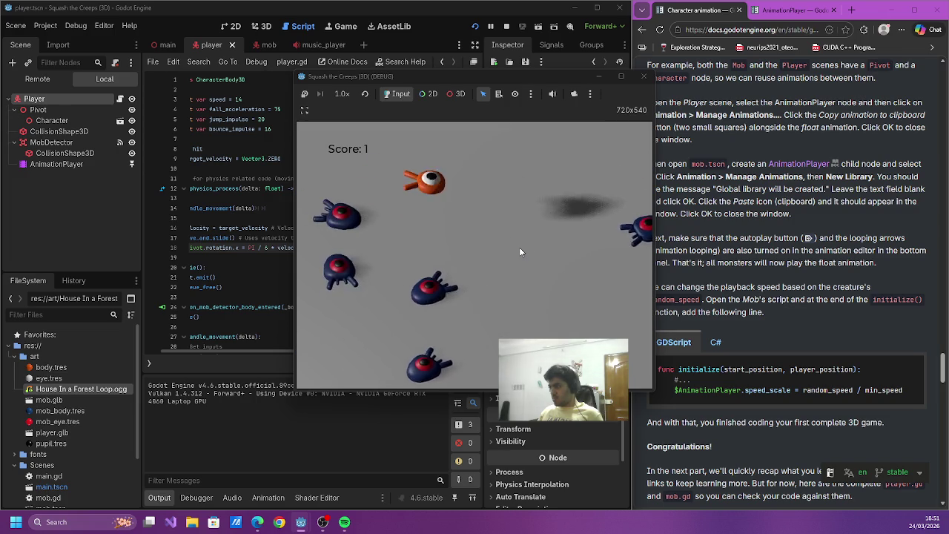
pyautogui.press('Right')
pyautogui.press('Left')
pyautogui.press('space')
pyautogui.press('Down')
pyautogui.press('Up')
pyautogui.press('space')
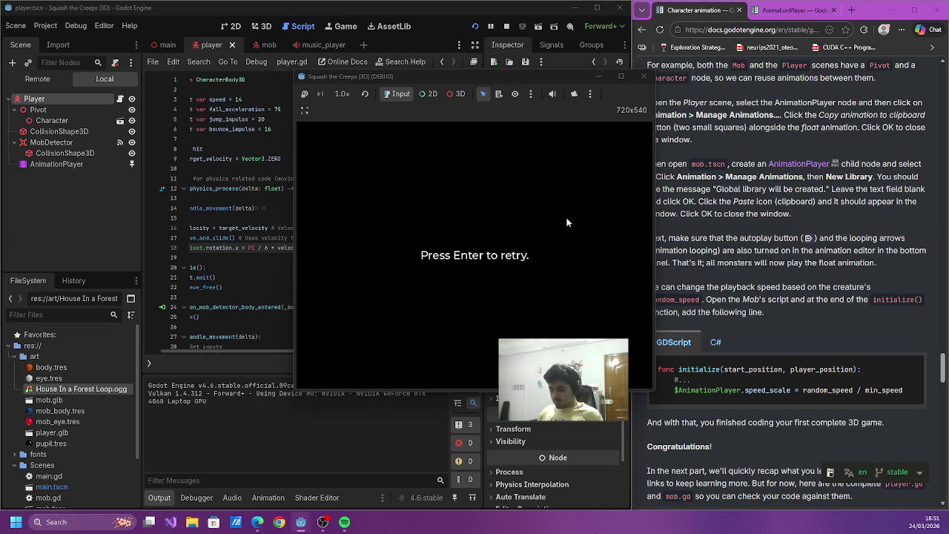
pyautogui.press('Down')
pyautogui.press('Left')
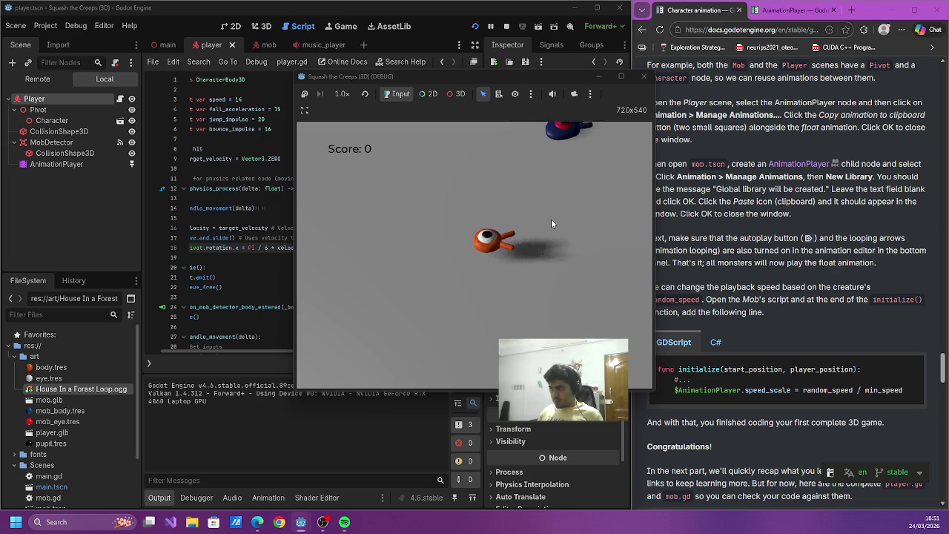
pyautogui.press('Right')
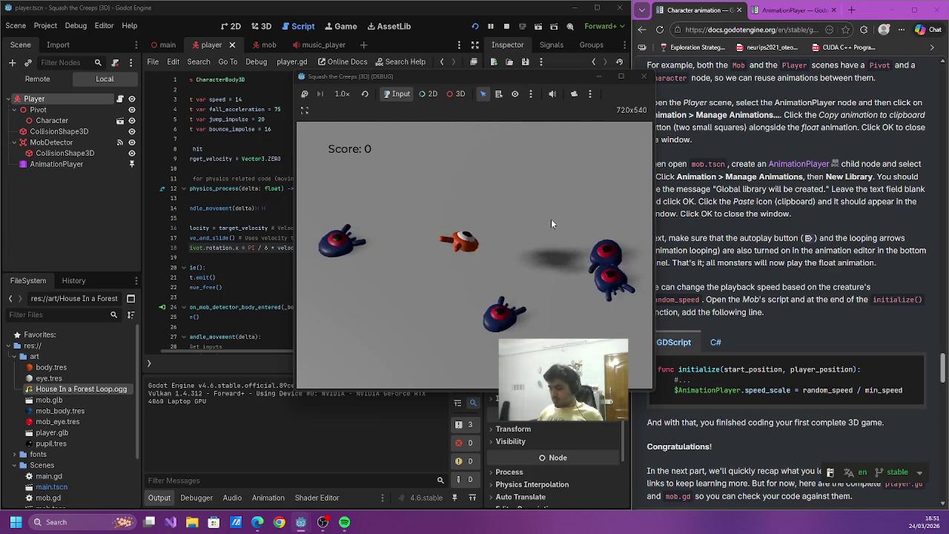
pyautogui.press('Return')
pyautogui.click(644, 77)
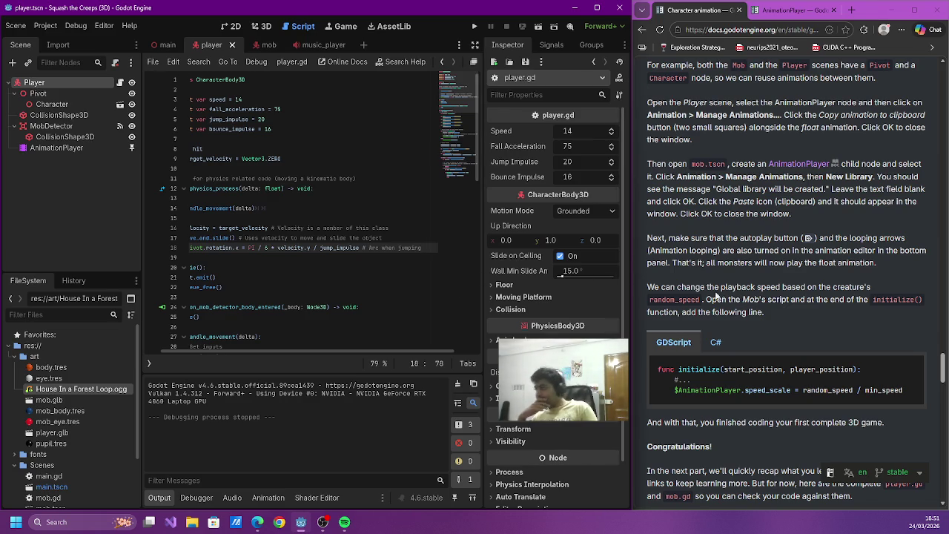
# - Place the cursor on the empty line below the Pivot rotation line in player.gd
pyautogui.click(357, 268)
pyautogui.click(320, 317)
pyautogui.click(330, 267)
pyautogui.click(369, 260)
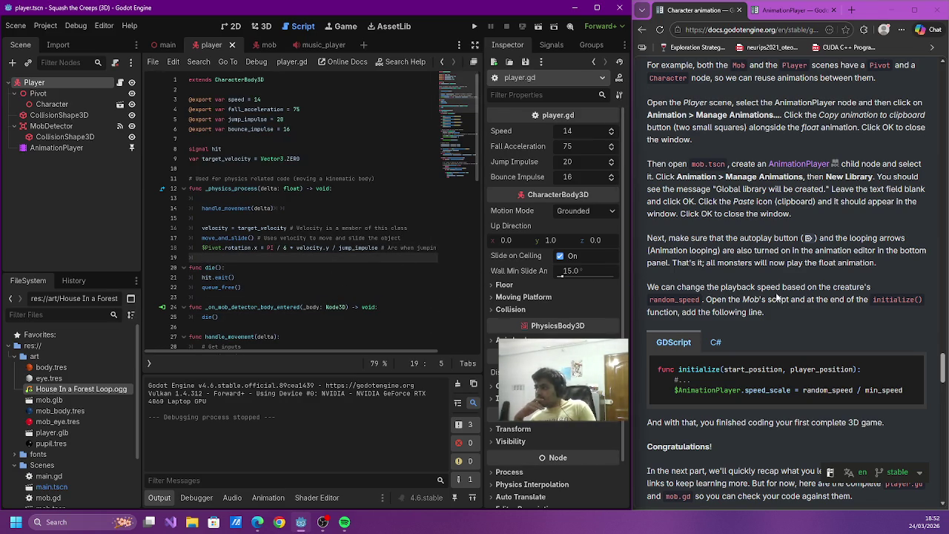
# - Select the Player's AnimationPlayer node to show the float animation's position and rotation tracks
pyautogui.scroll(-2, 773, 293)
pyautogui.scroll(2, 769, 290)
pyautogui.scroll(3, 769, 291)
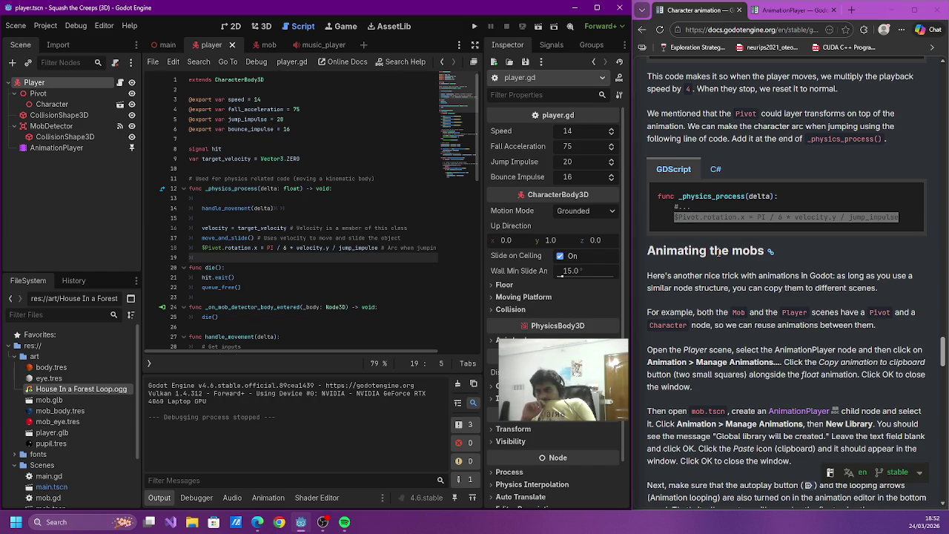
pyautogui.scroll(-1, 718, 252)
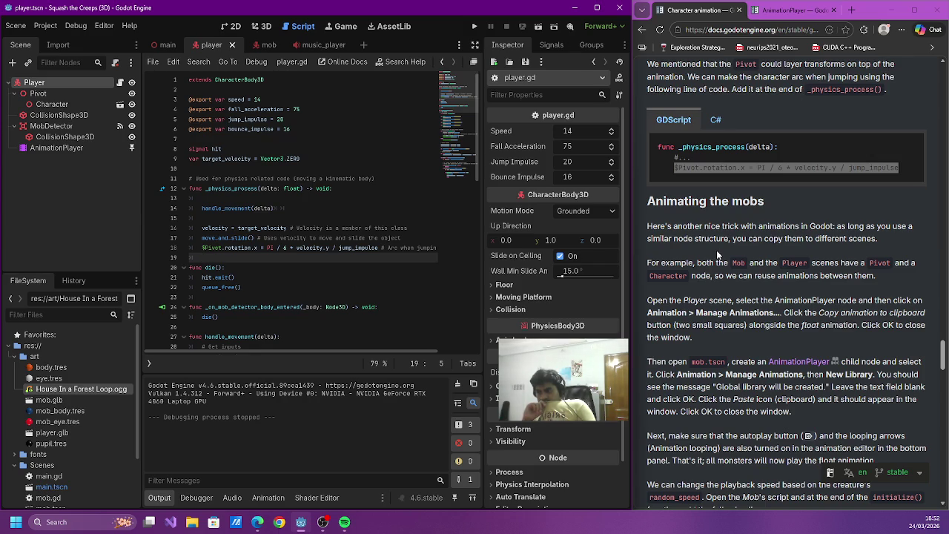
pyautogui.click(56, 148)
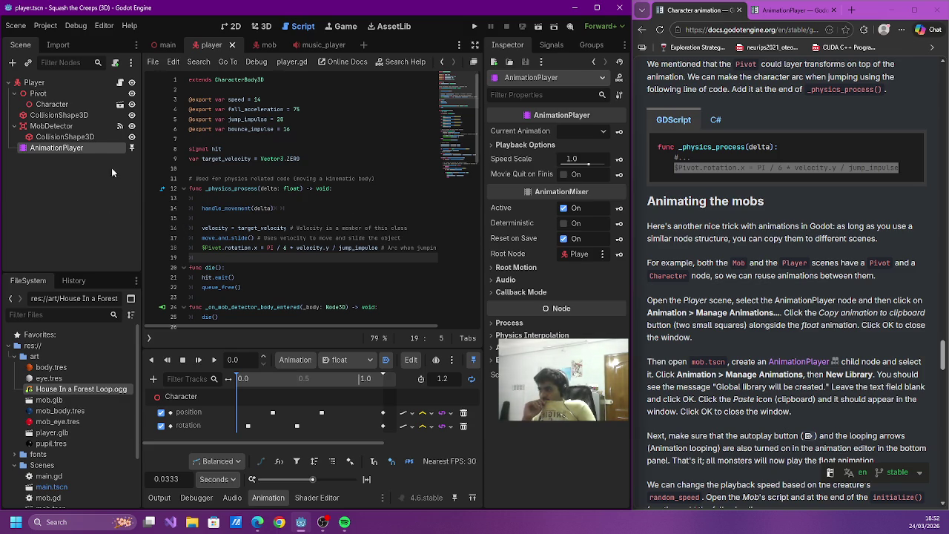
# - Toggle the animation panel and check the AnimationPlayer node's context menu without choosing anything
pyautogui.click(267, 498)
pyautogui.click(267, 499)
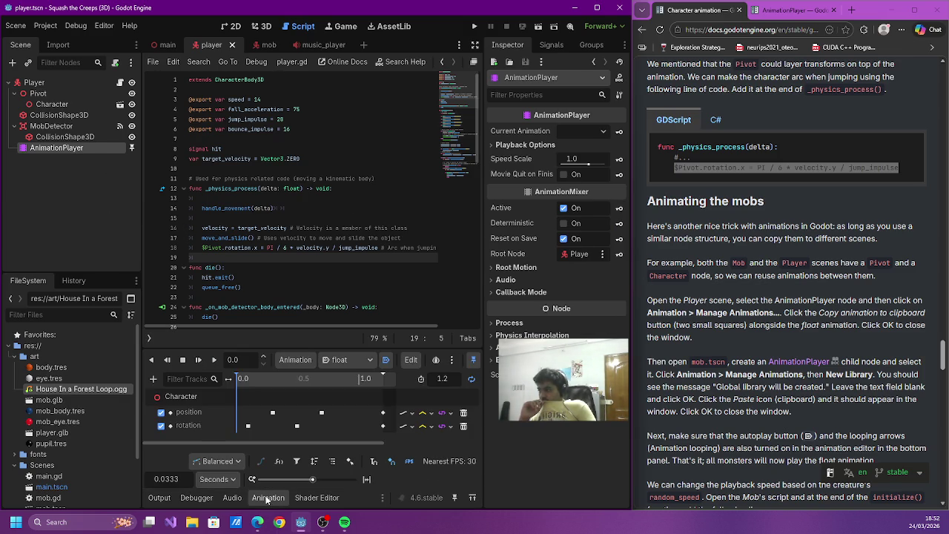
pyautogui.rightClick(46, 148)
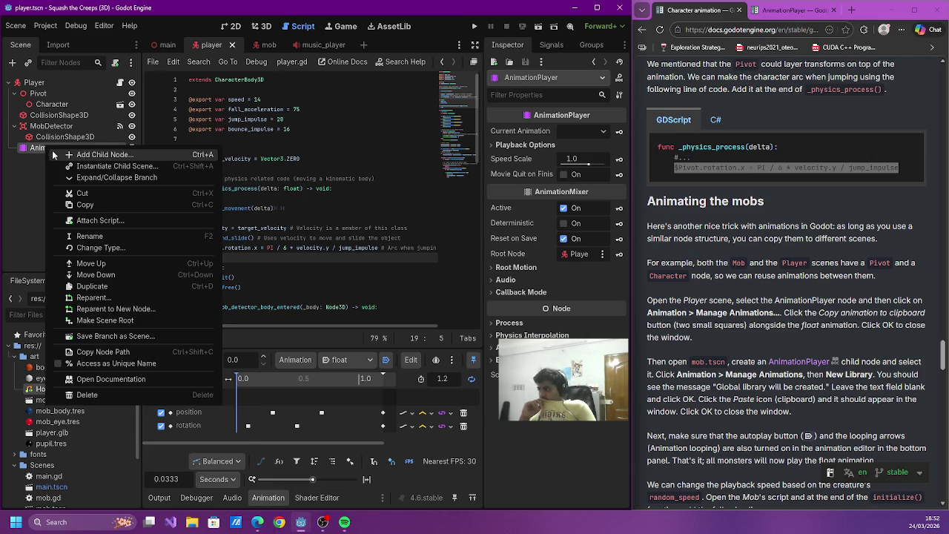
pyautogui.click(573, 67)
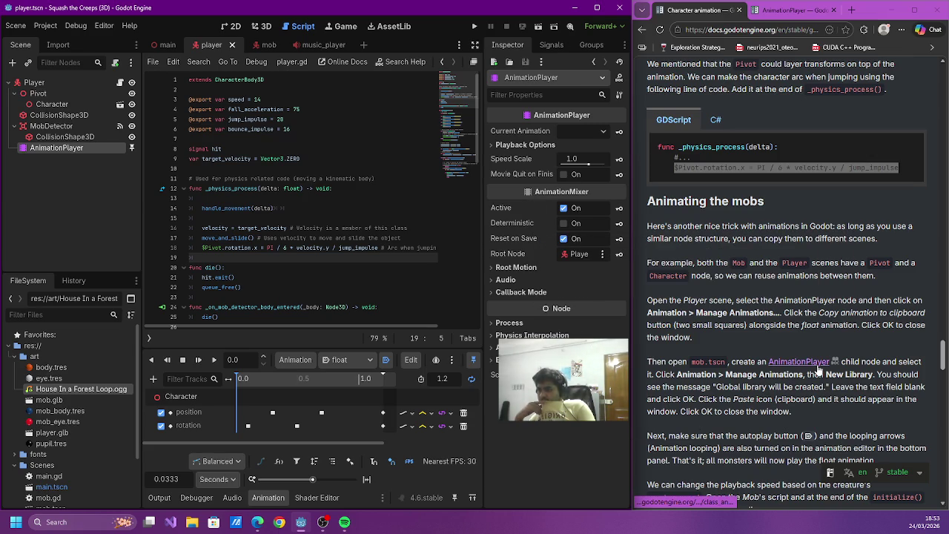
pyautogui.doubleClick(747, 301)
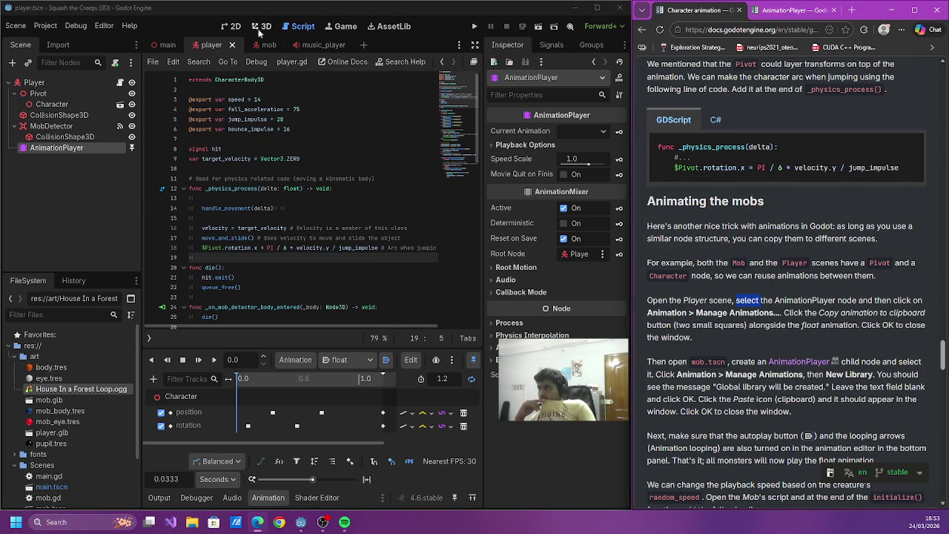
# - Switch to the 3D view of the player scene and open the Animation menu
pyautogui.click(261, 27)
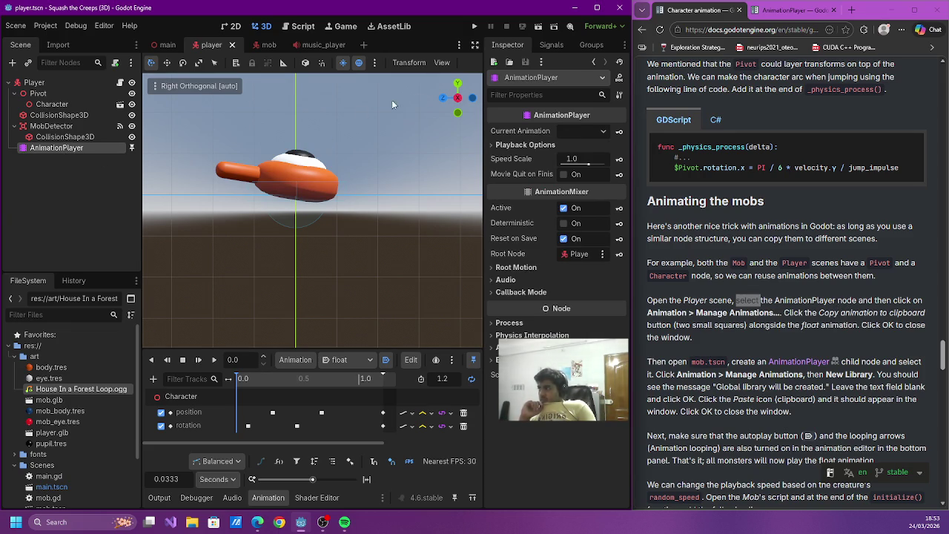
pyautogui.click(295, 359)
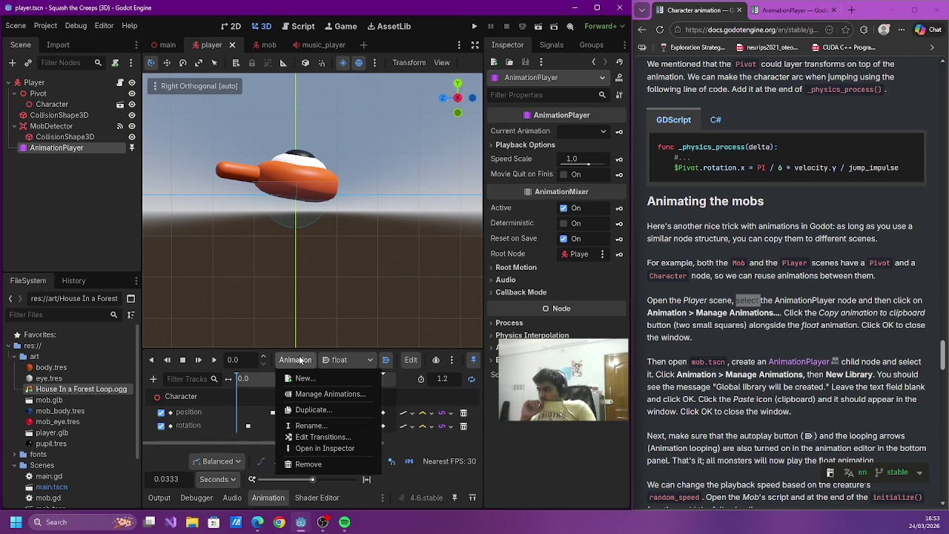
# - In Manage Animations, create a new library named 'Animation' and close the manager
pyautogui.click(355, 396)
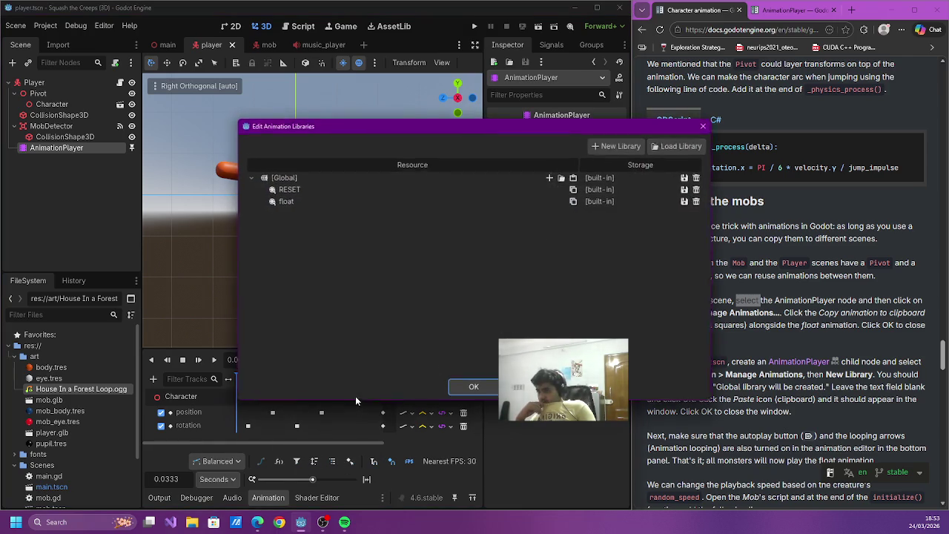
pyautogui.click(623, 146)
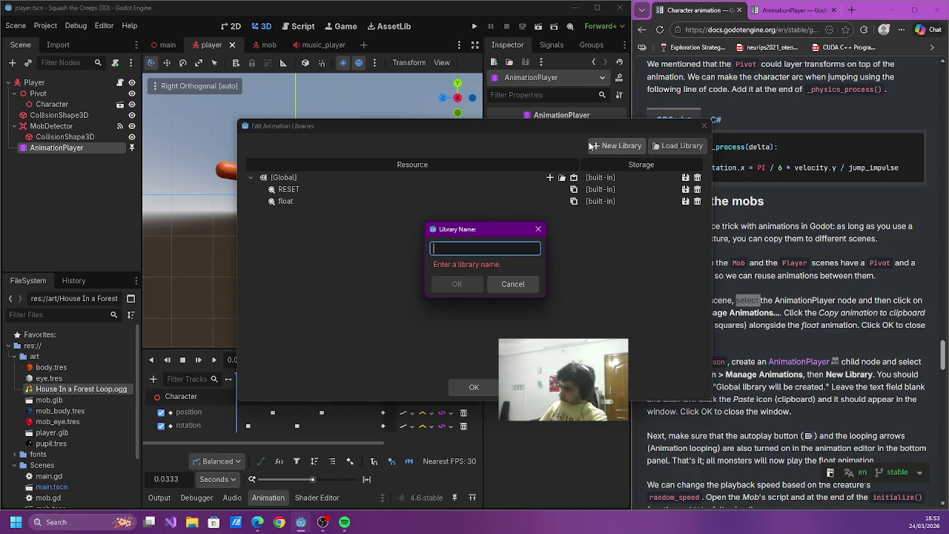
pyautogui.press('Escape')
pyautogui.press('Escape')
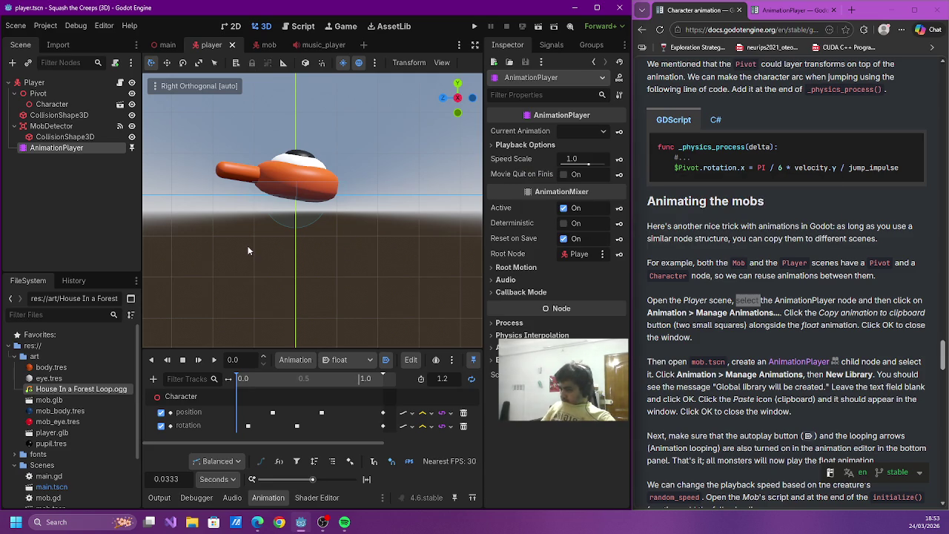
pyautogui.click(300, 361)
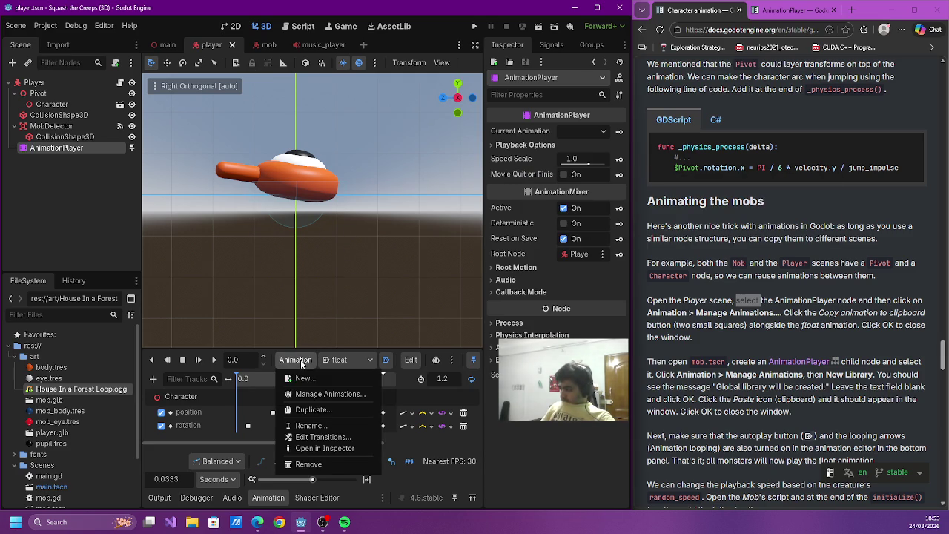
pyautogui.click(310, 393)
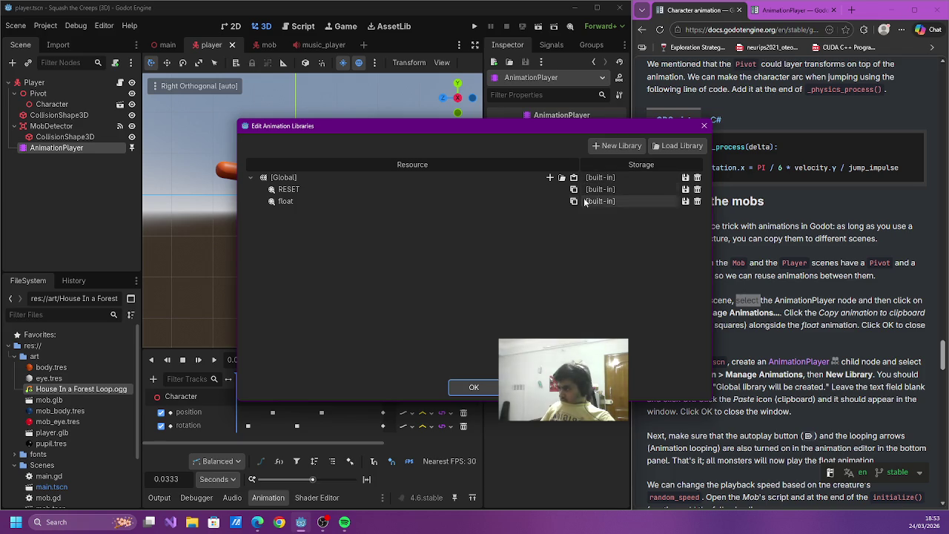
pyautogui.click(621, 146)
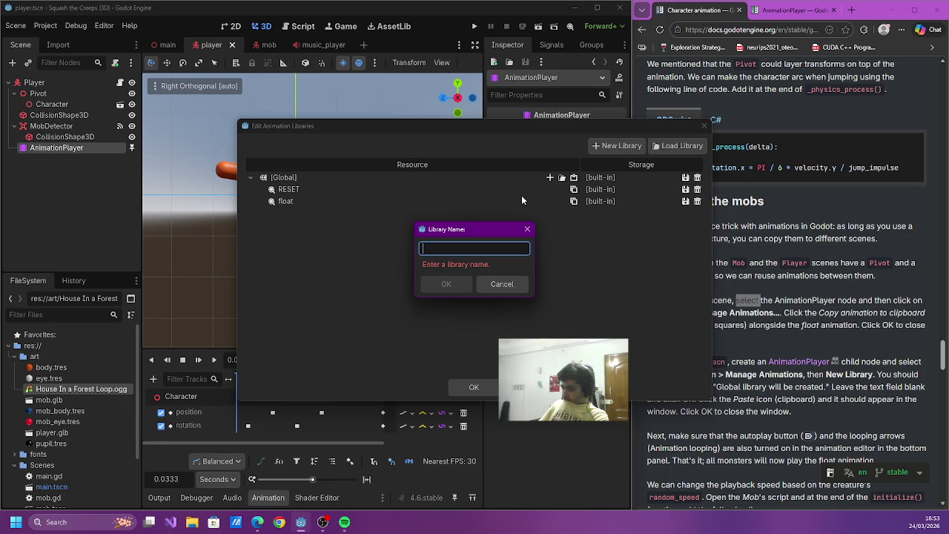
pyautogui.write('Animation')
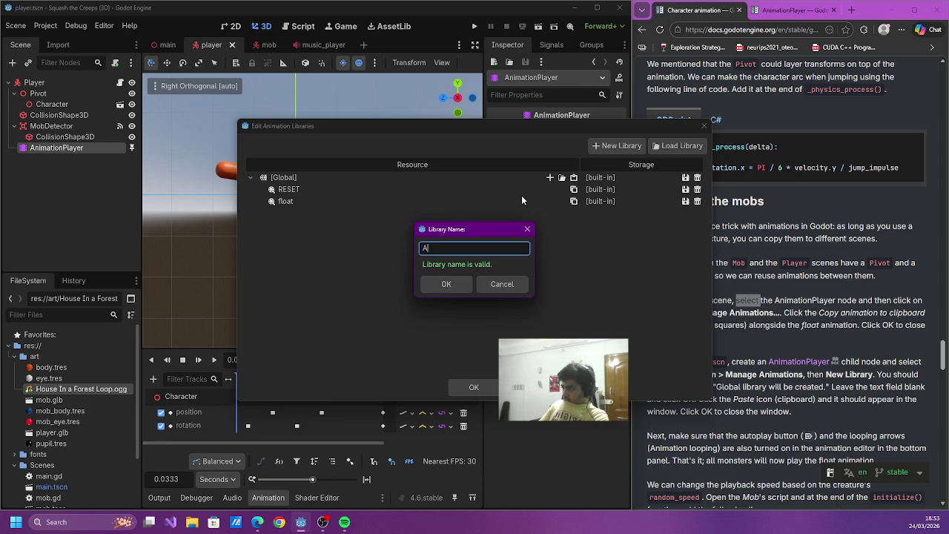
pyautogui.press('Return')
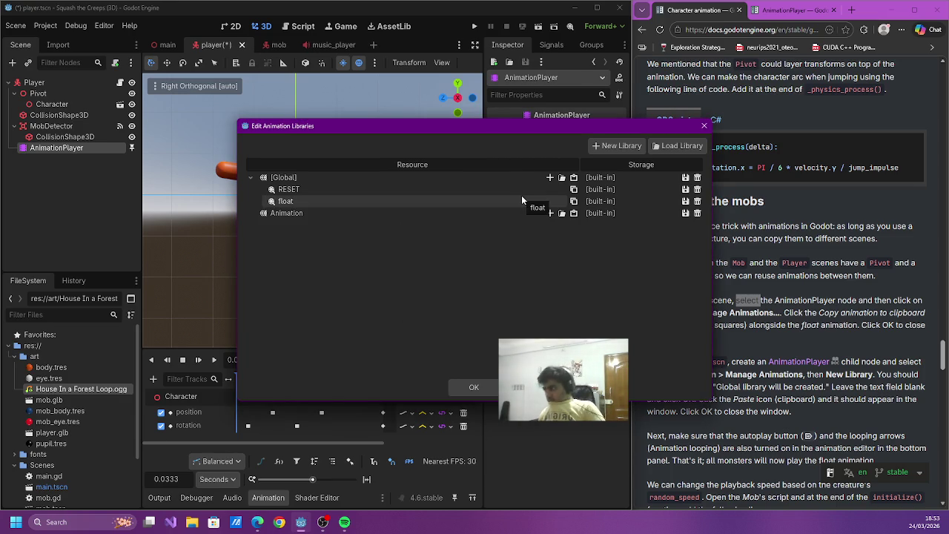
pyautogui.click(704, 125)
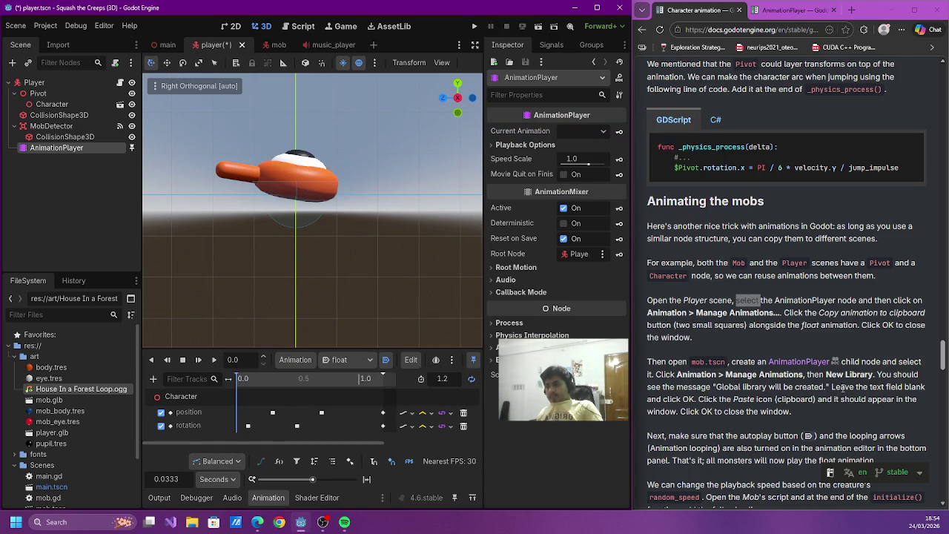
# - Read the tutorial's blank-name library and Paste instructions, then reopen the Animation menu
pyautogui.moveTo(832, 387)
pyautogui.mouseDown()
pyautogui.moveTo(866, 401)
pyautogui.moveTo(693, 401)
pyautogui.mouseUp()
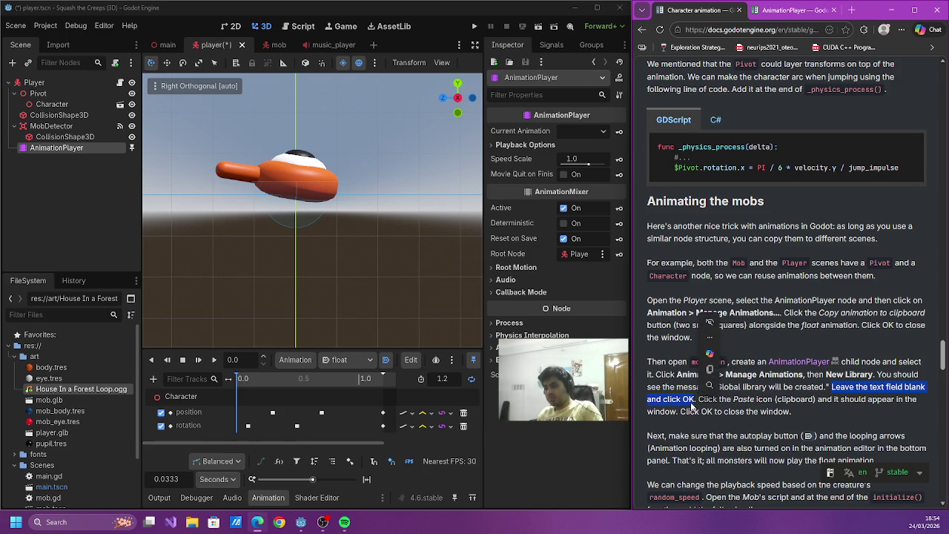
pyautogui.click(690, 408)
pyautogui.moveTo(700, 399); pyautogui.dragTo(769, 401)
pyautogui.click(738, 399)
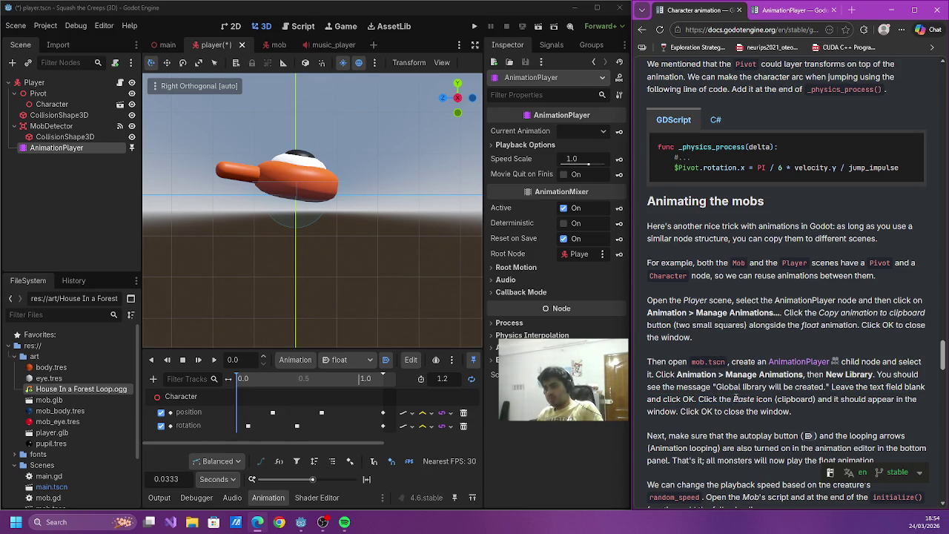
pyautogui.doubleClick(741, 399)
pyautogui.click(732, 410)
pyautogui.scroll(-2, 763, 445)
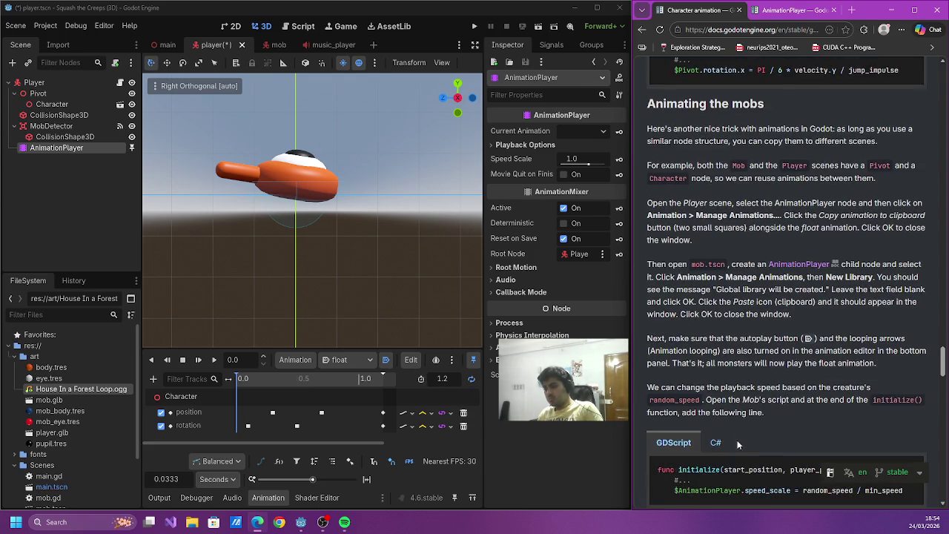
pyautogui.click(295, 361)
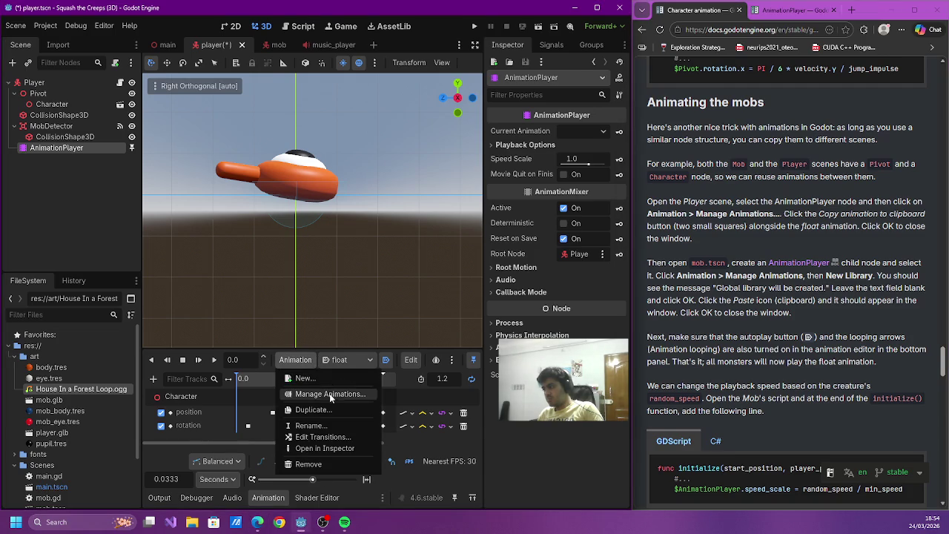
# - Try pasting into the Animation library, dismiss the empty-clipboard error, and close the manager
pyautogui.click(334, 394)
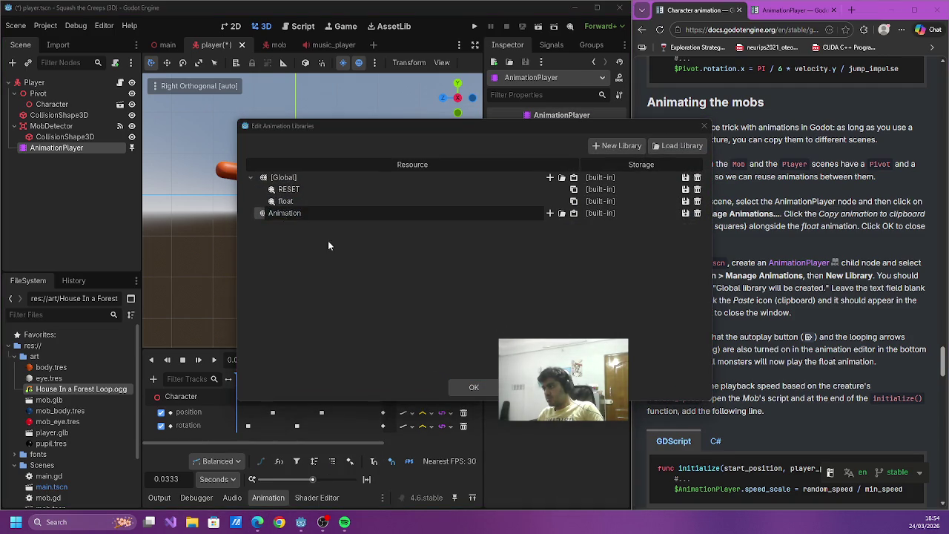
pyautogui.click(575, 213)
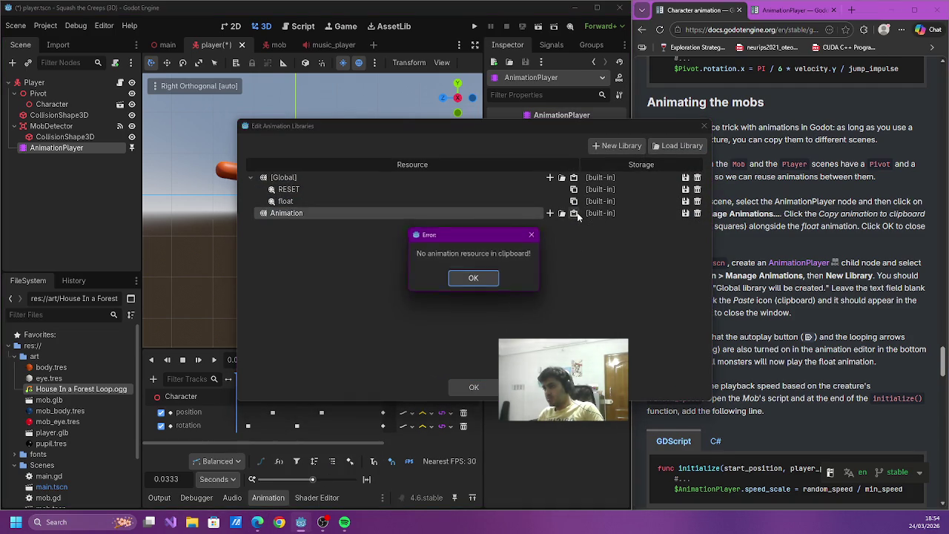
pyautogui.click(472, 279)
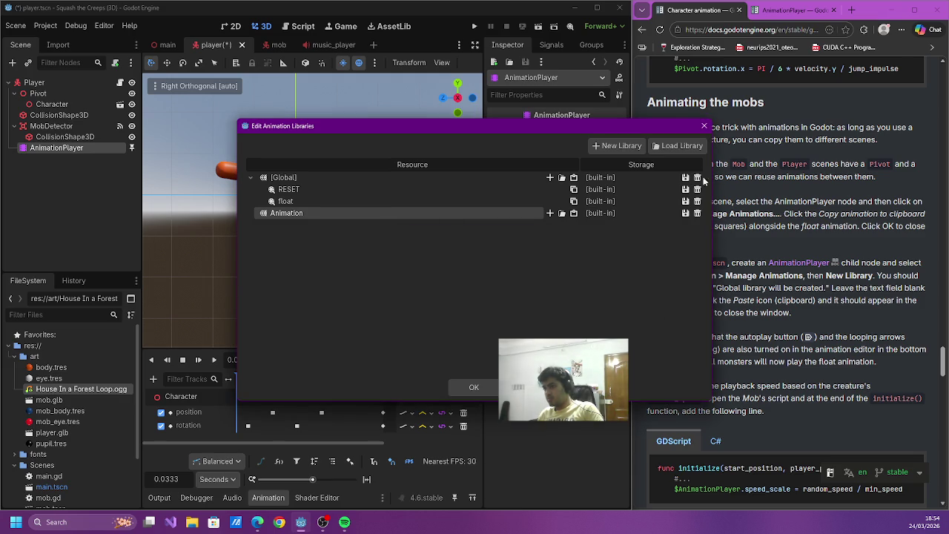
pyautogui.press('Escape')
# - Reread the tutorial step about managing animations
pyautogui.scroll(4, 736, 308)
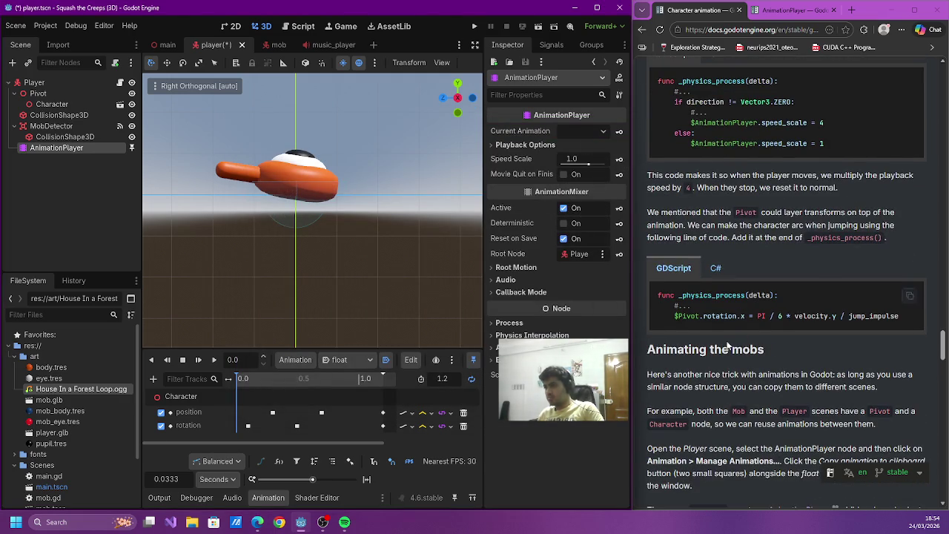
pyautogui.scroll(-3, 680, 324)
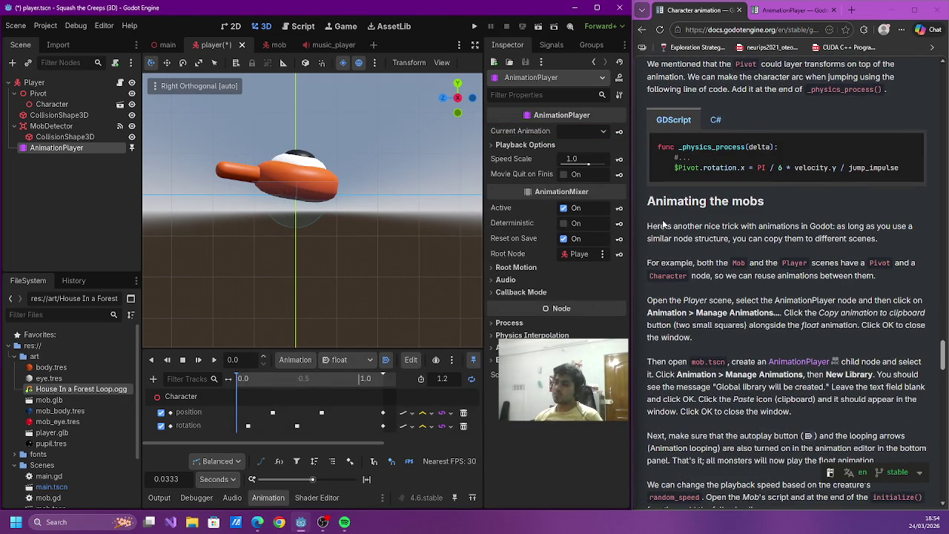
pyautogui.moveTo(667, 226); pyautogui.dragTo(752, 226)
pyautogui.moveTo(712, 275); pyautogui.dragTo(744, 265)
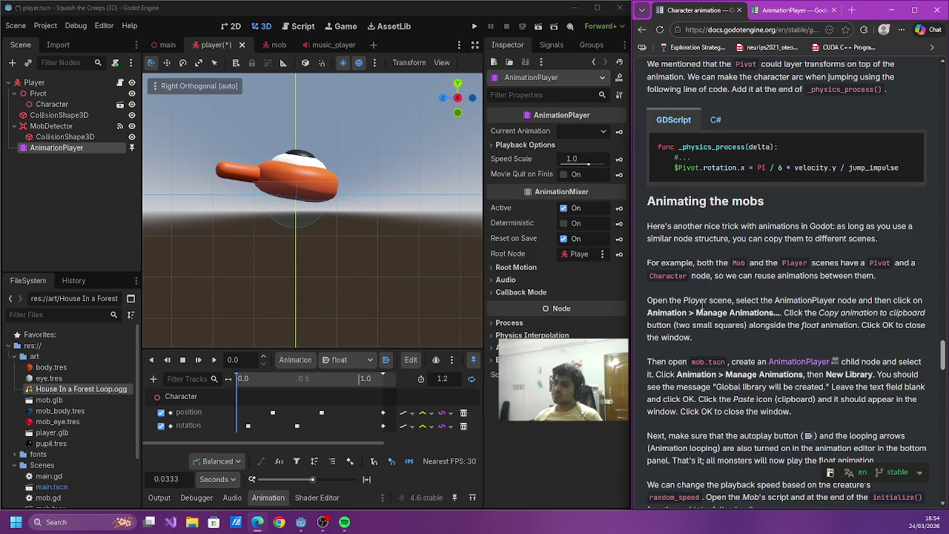
pyautogui.moveTo(700, 300); pyautogui.dragTo(779, 313)
pyautogui.moveTo(700, 300)
pyautogui.mouseDown()
pyautogui.moveTo(752, 300)
pyautogui.moveTo(779, 312)
pyautogui.mouseUp()
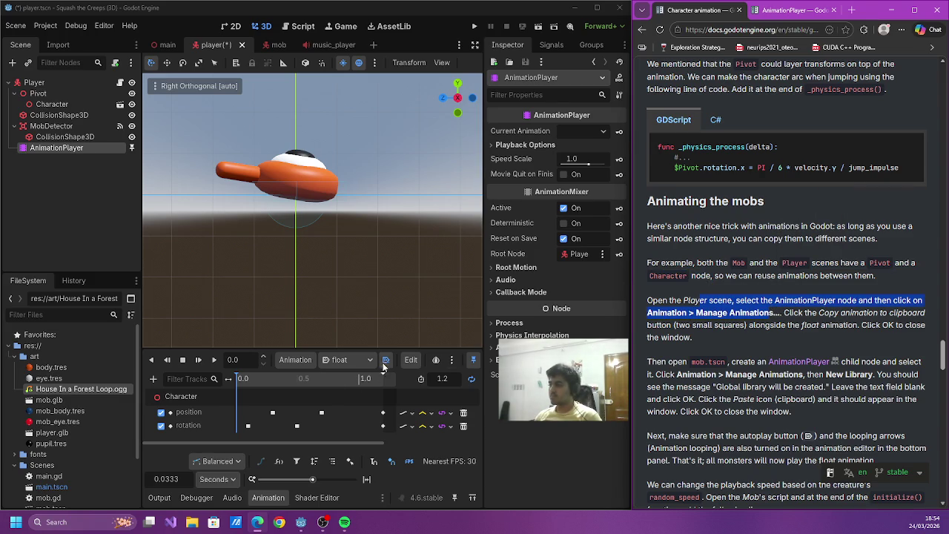
# - Delete the extra Animation library in Manage Animations
pyautogui.click(297, 360)
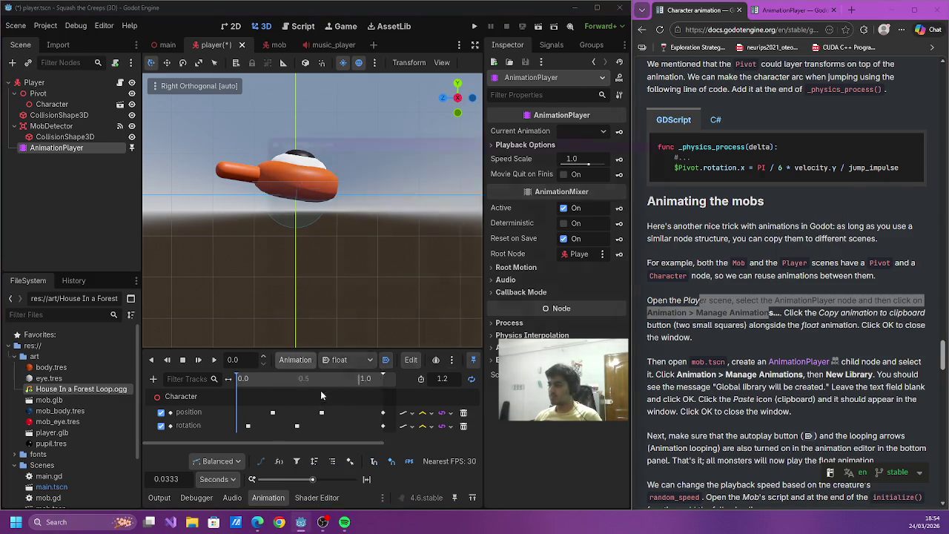
pyautogui.click(321, 393)
pyautogui.click(697, 189)
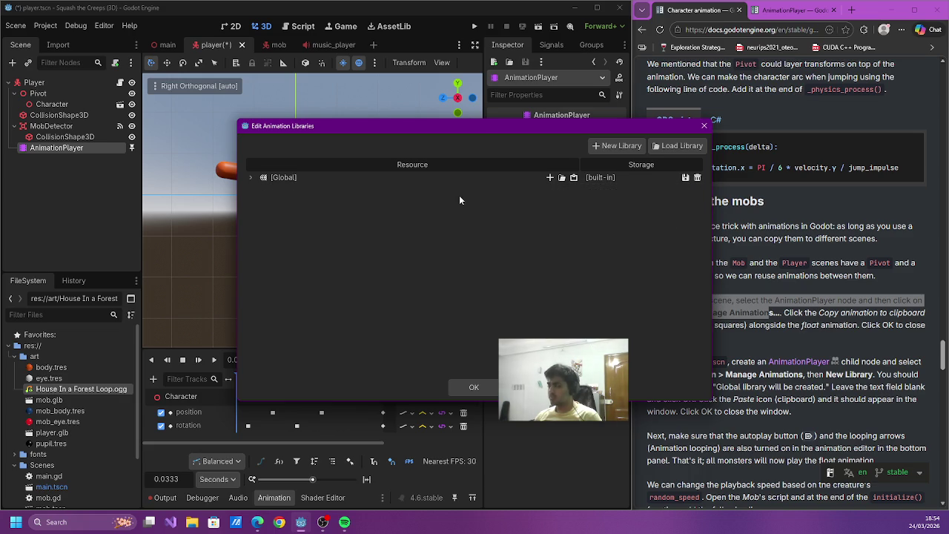
# - Expand [Global] to list RESET and float, close the library manager, and save player.tscn
pyautogui.moveTo(501, 128)
pyautogui.mouseDown()
pyautogui.moveTo(393, 118)
pyautogui.moveTo(406, 127)
pyautogui.mouseUp()
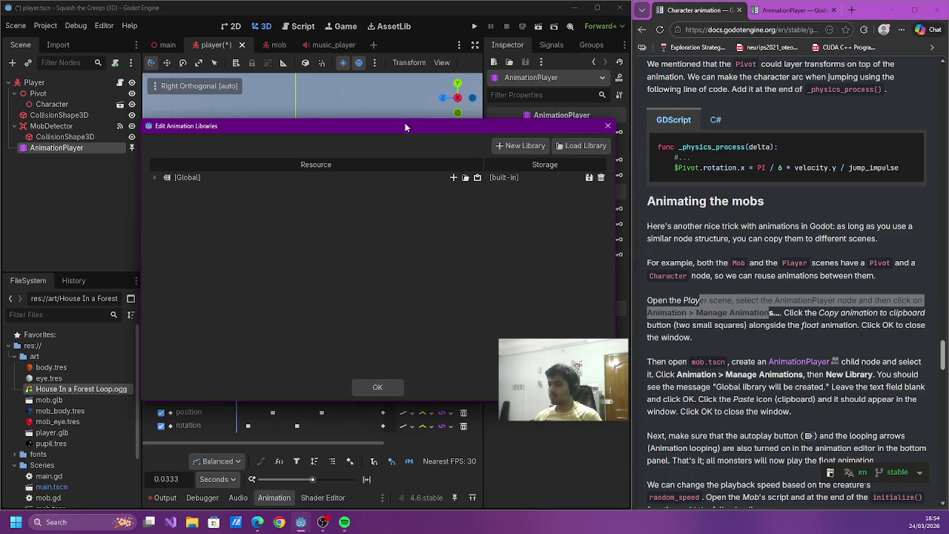
pyautogui.click(155, 178)
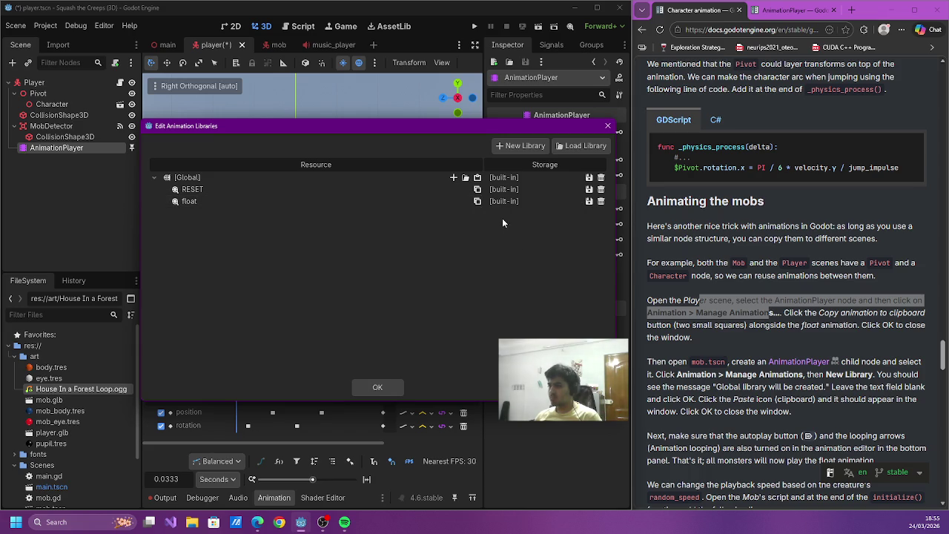
pyautogui.click(387, 388)
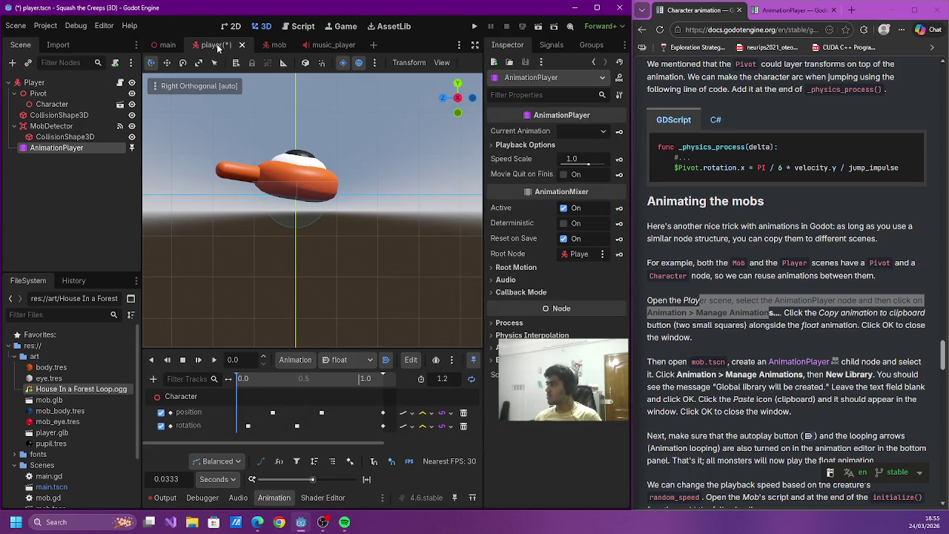
pyautogui.hotkey('ctrl', 's')
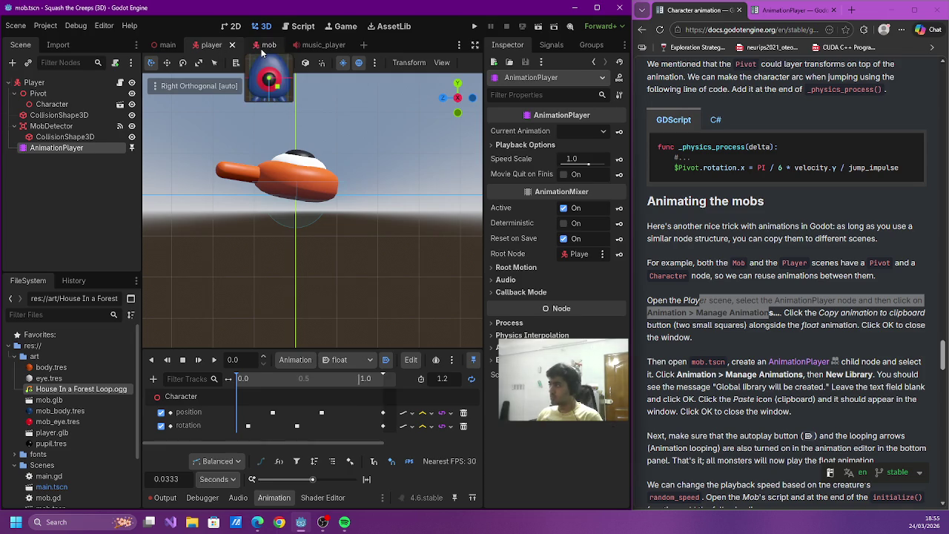
# - Add an AnimationPlayer node under Mob in the mob scene
pyautogui.click(254, 45)
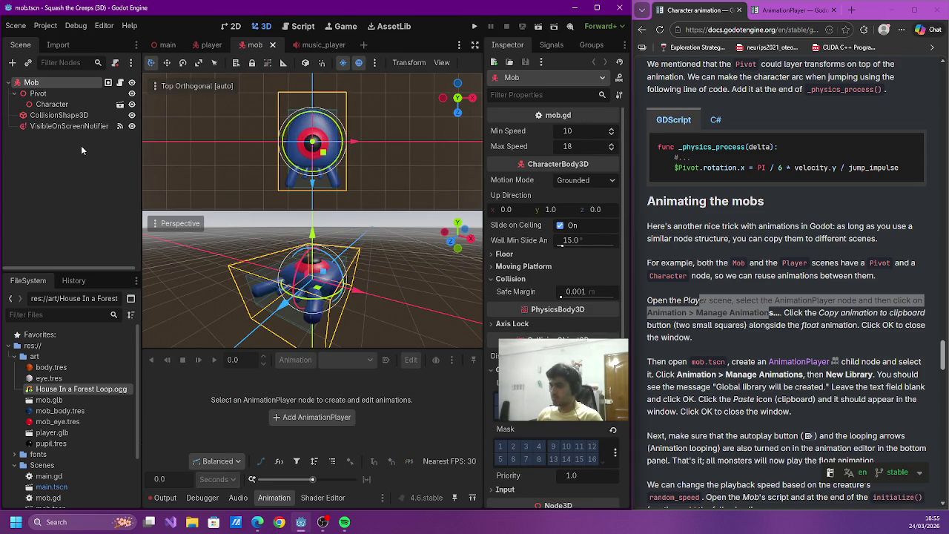
pyautogui.click(13, 62)
pyautogui.doubleClick(393, 180)
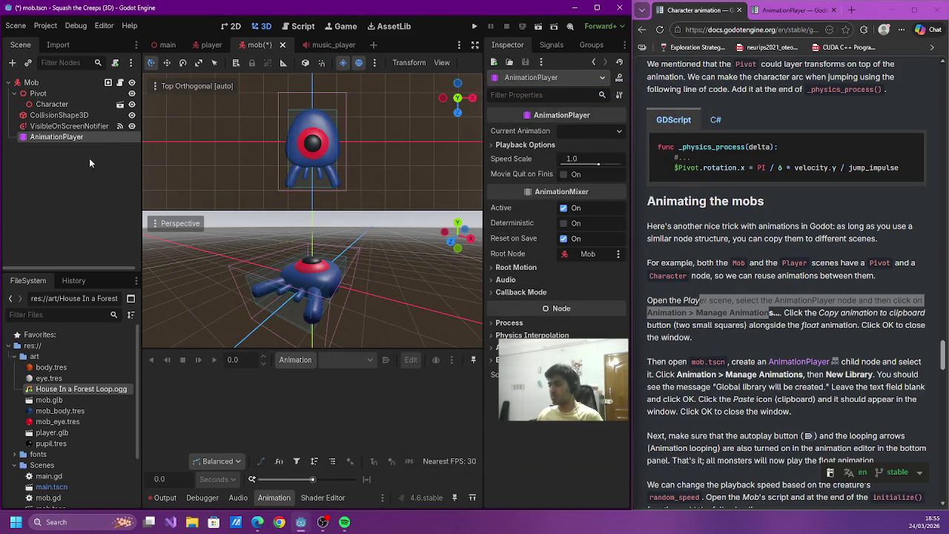
# - Create an unnamed global library, paste the float animation into it, and enable Autoplay on Load
pyautogui.click(299, 359)
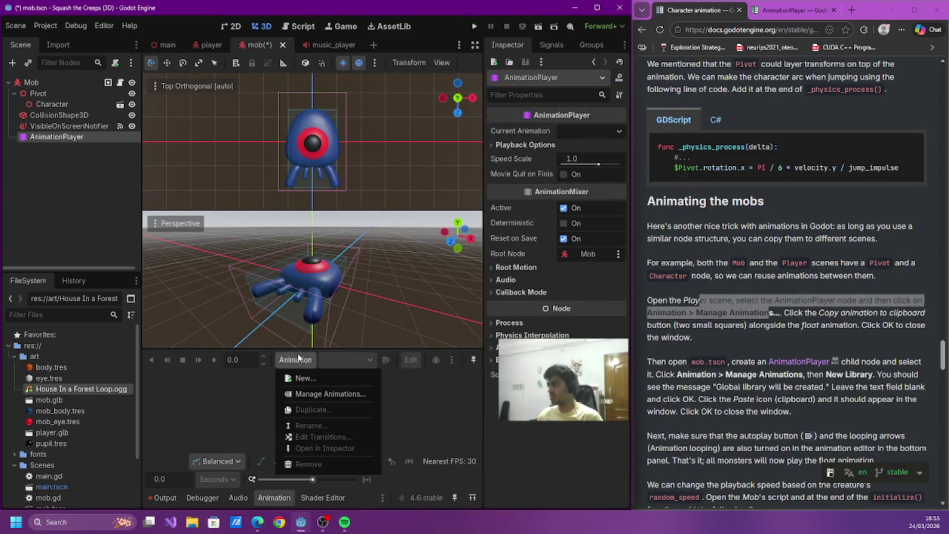
pyautogui.click(324, 395)
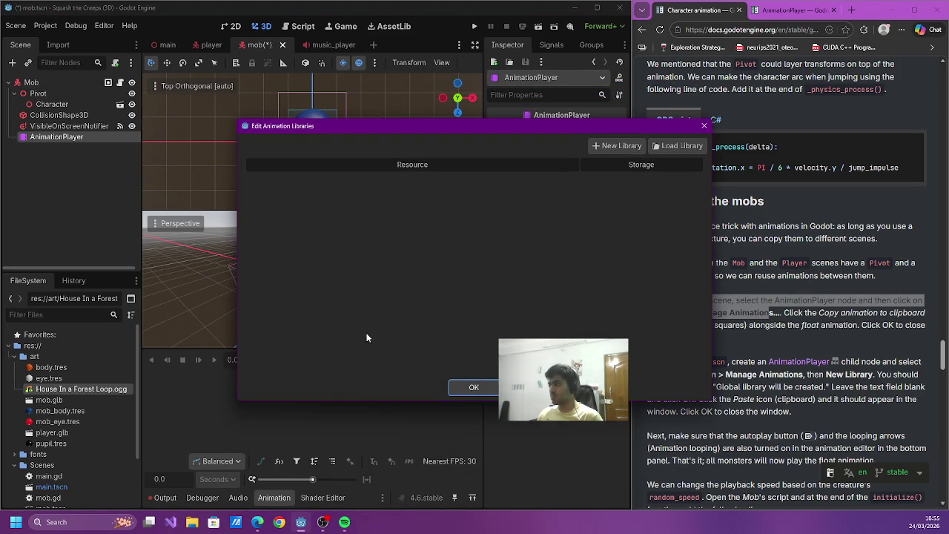
pyautogui.click(615, 146)
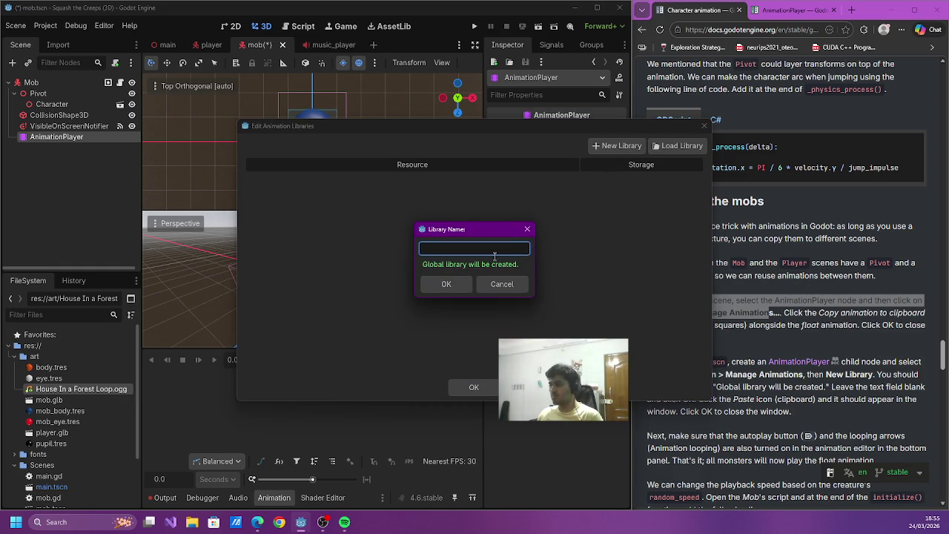
pyautogui.click(448, 286)
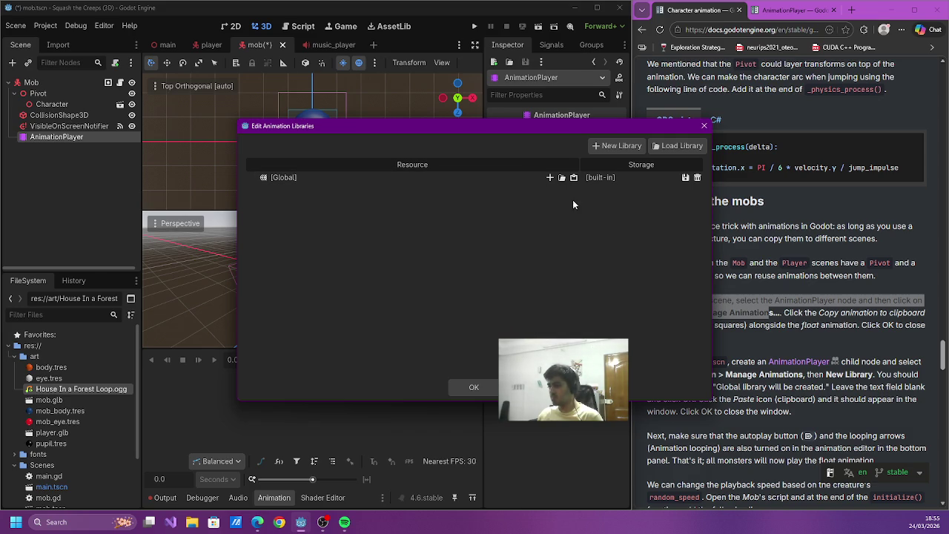
pyautogui.click(574, 178)
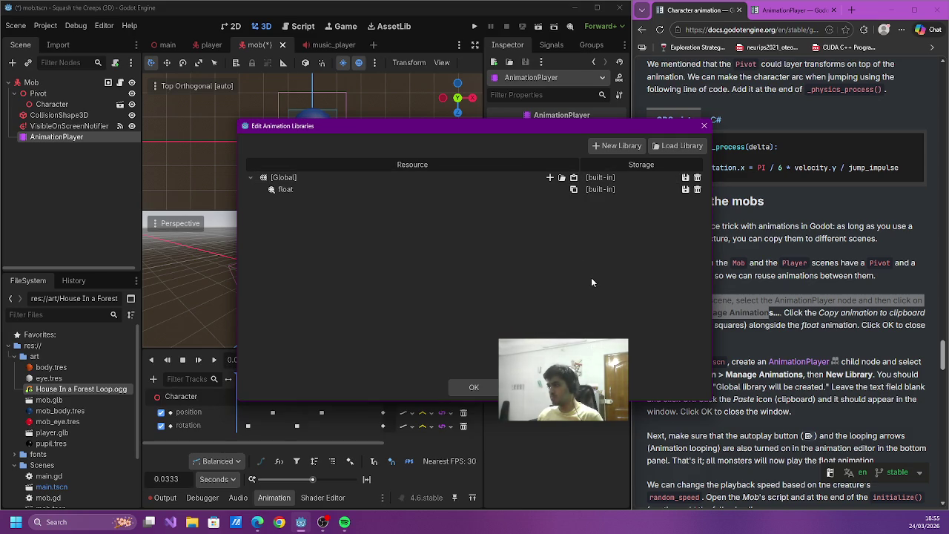
pyautogui.click(474, 382)
pyautogui.click(386, 361)
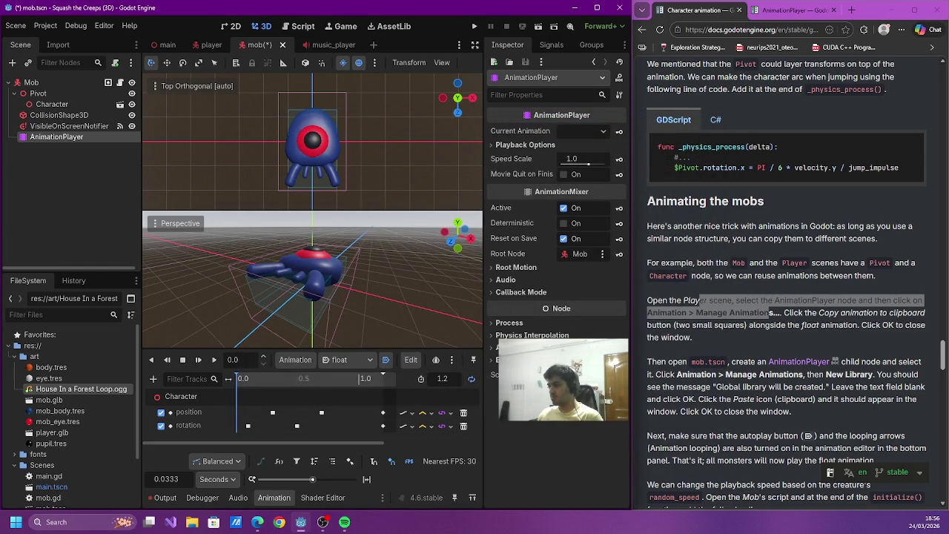
# - Turn on looping for the mob's float animation and save the mob scene
pyautogui.click(471, 379)
pyautogui.scroll(-1, 703, 322)
pyautogui.hotkey('ctrl', 's')
# - Select the initialize() snippet in the docs and open the mob script
pyautogui.scroll(-4, 676, 332)
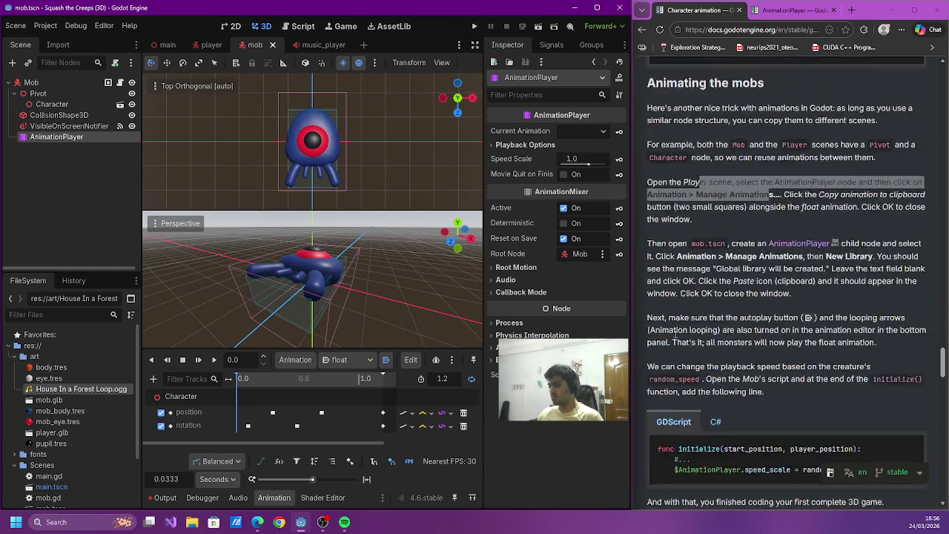
pyautogui.moveTo(657, 320)
pyautogui.mouseDown()
pyautogui.moveTo(853, 322)
pyautogui.moveTo(898, 345)
pyautogui.mouseUp()
pyautogui.hotkey('ctrl', 'c')
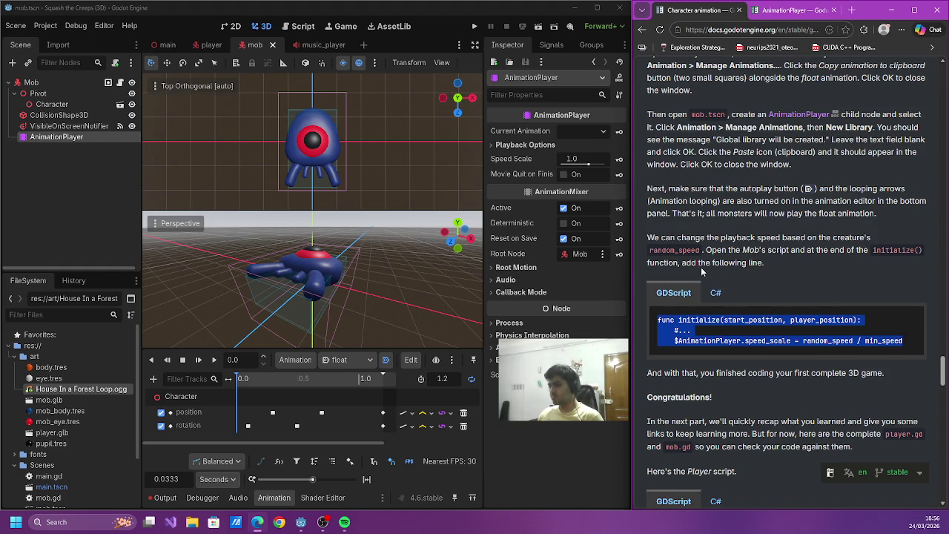
pyautogui.click(701, 267)
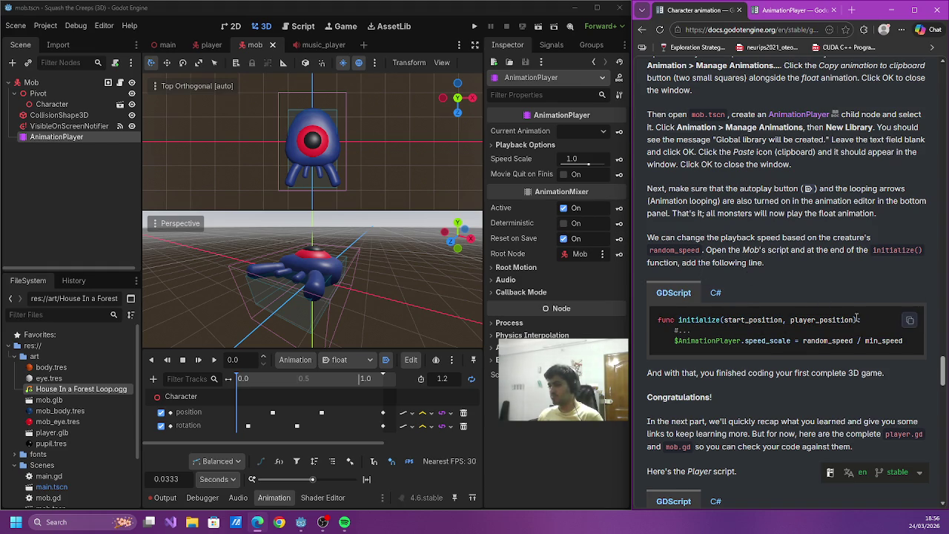
pyautogui.scroll(-1, 851, 306)
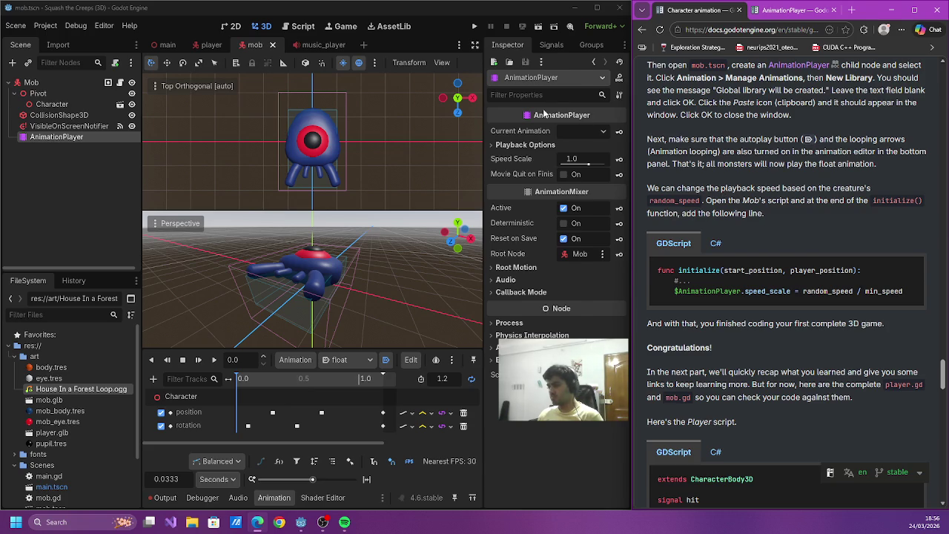
pyautogui.click(212, 45)
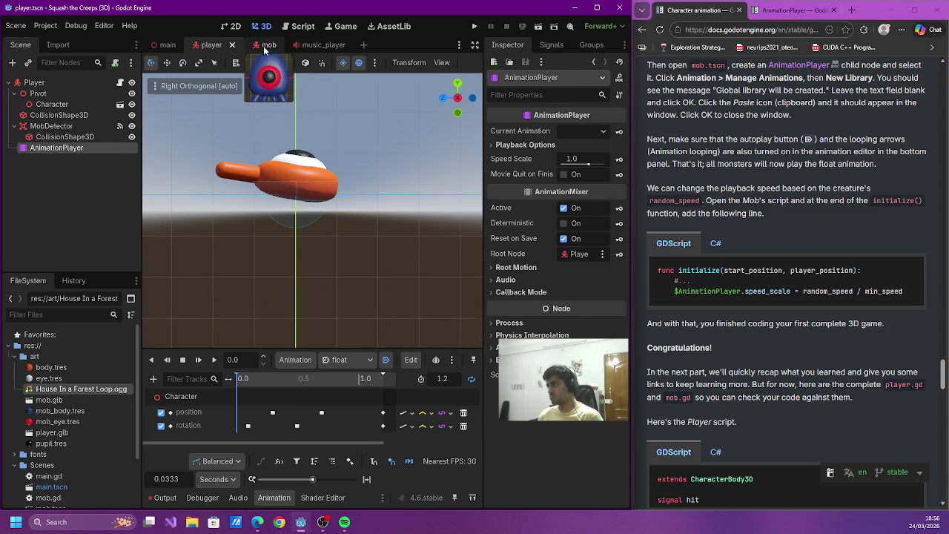
pyautogui.click(265, 45)
pyautogui.click(304, 27)
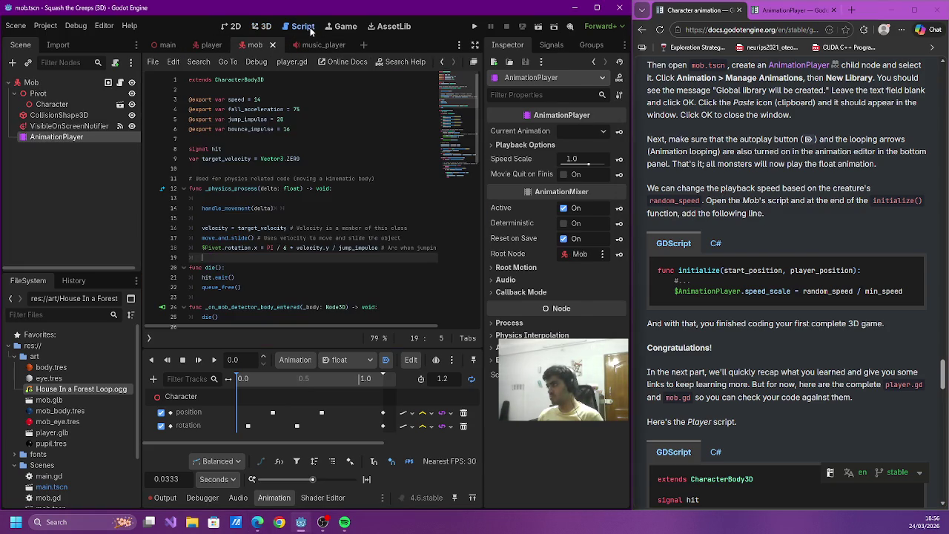
# - Browse the player script's die and handle_movement functions, then switch to mob.gd
pyautogui.click(303, 168)
pyautogui.scroll(-3, 267, 172)
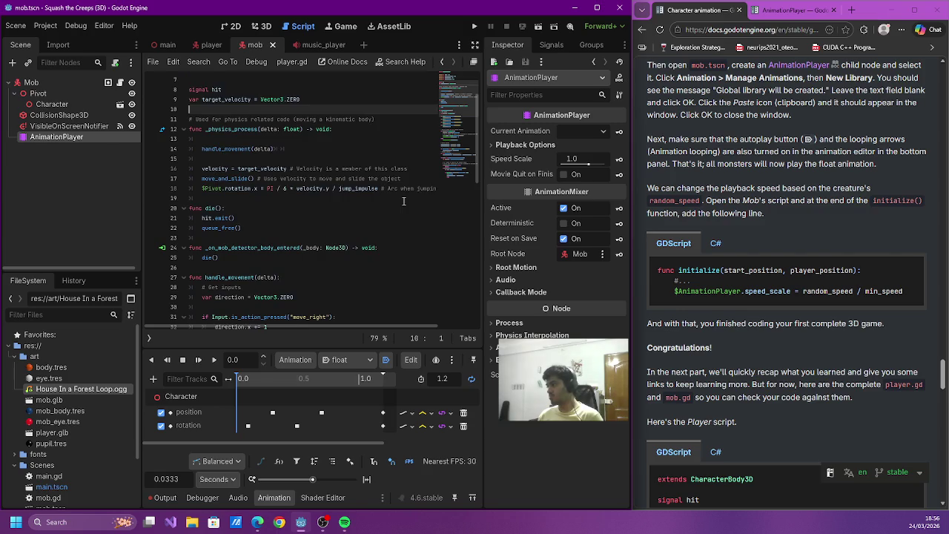
pyautogui.click(149, 338)
pyautogui.click(172, 241)
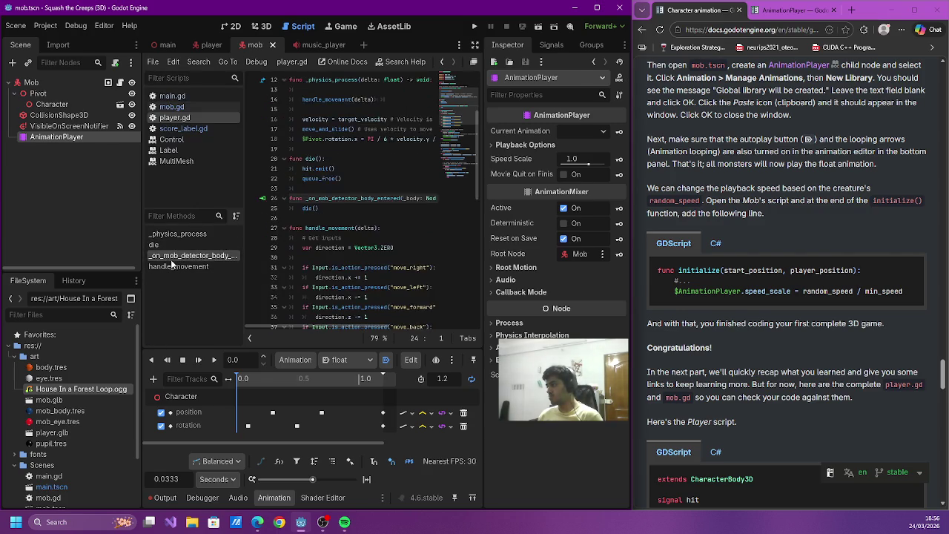
pyautogui.click(174, 266)
pyautogui.click(178, 96)
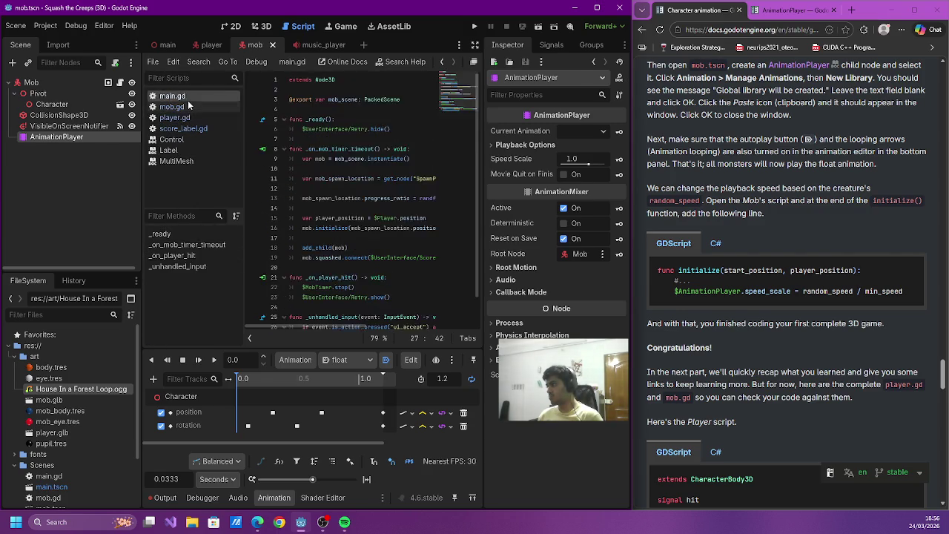
pyautogui.click(194, 106)
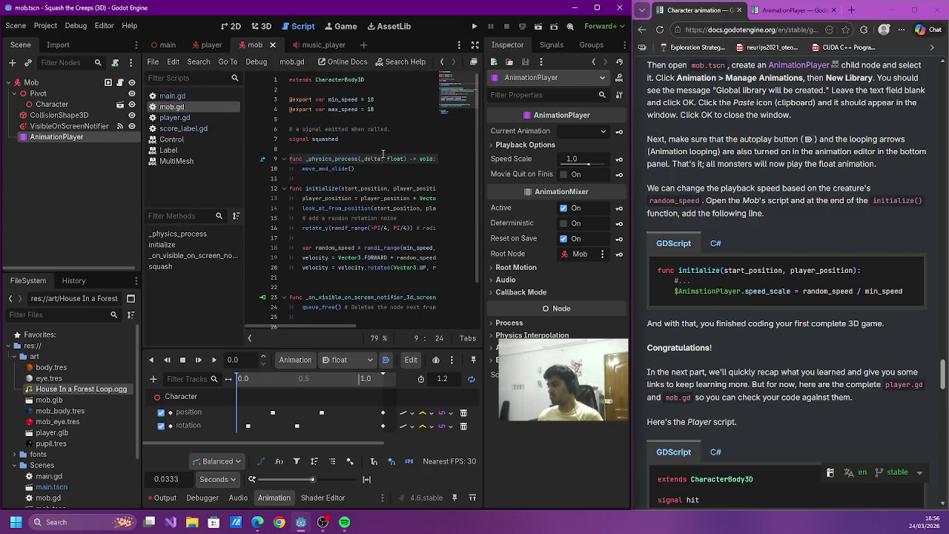
# - Paste $AnimationPlayer.speed_scale = random_speed / min_speed at the end of initialize(), deleting the duplicate header lines
pyautogui.scroll(-1, 383, 150)
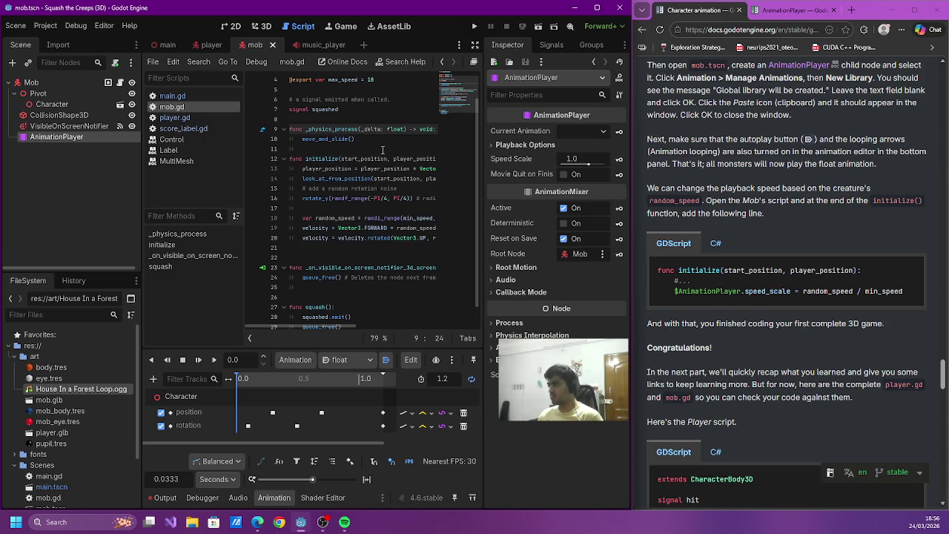
pyautogui.click(368, 257)
pyautogui.click(377, 246)
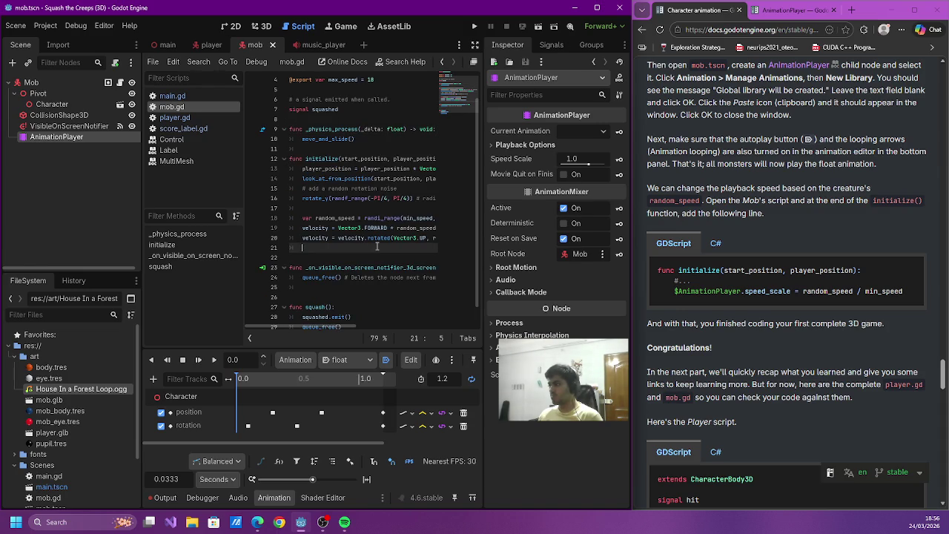
pyautogui.hotkey('ctrl', 'v')
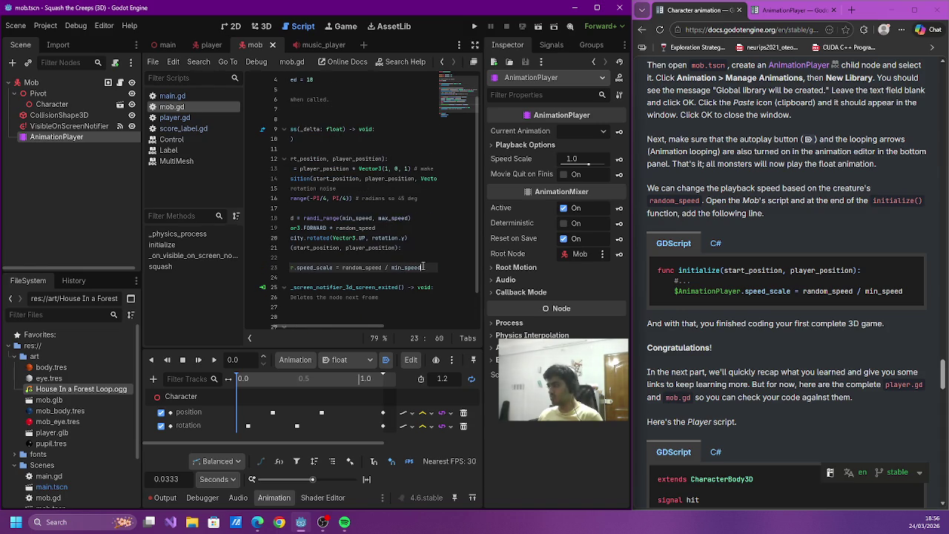
pyautogui.click(350, 261)
pyautogui.hotkey('ctrl', 'z')
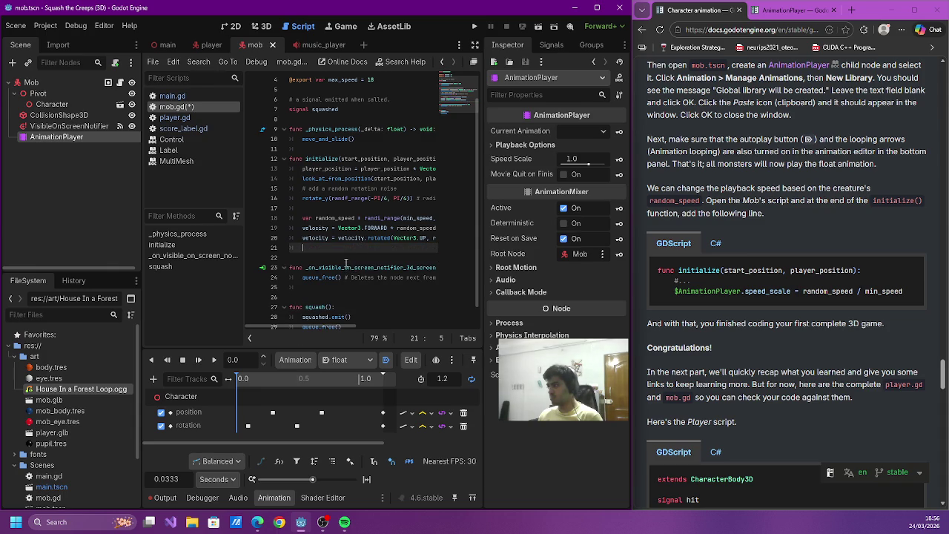
pyautogui.hotkey('ctrl', 'v')
pyautogui.moveTo(438, 248); pyautogui.dragTo(249, 252)
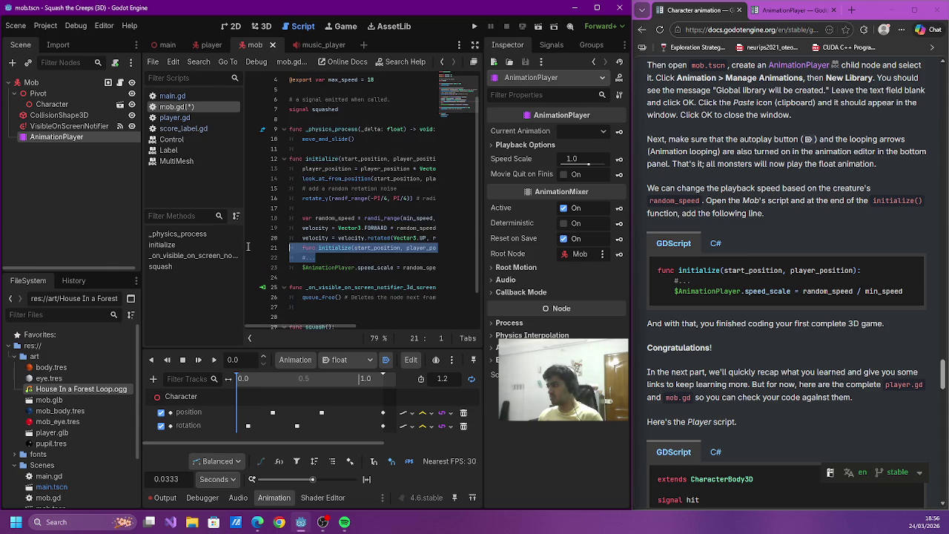
pyautogui.press('BackSpace')
pyautogui.press('BackSpace')
# - Save mob.gd, fix the snippet's indentation, and launch the game
pyautogui.hotkey('ctrl', 's')
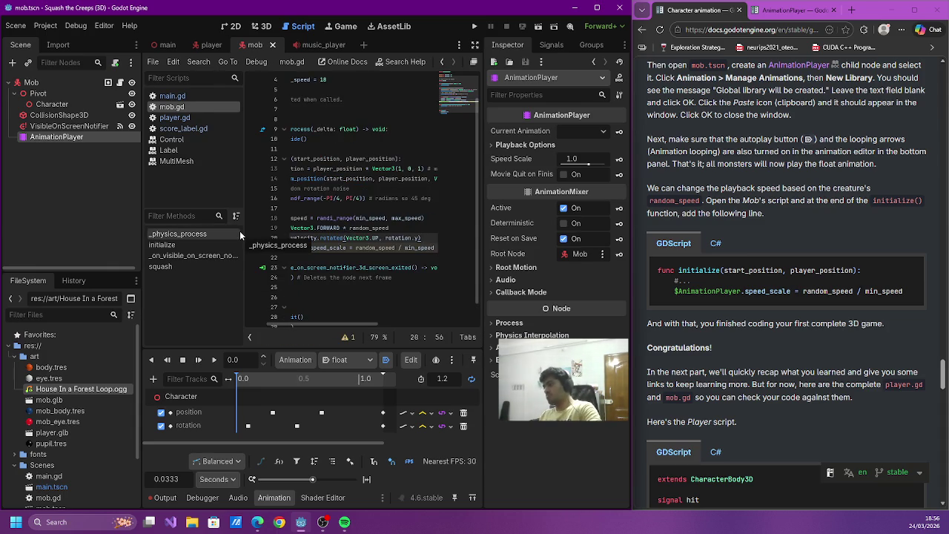
pyautogui.press('Return')
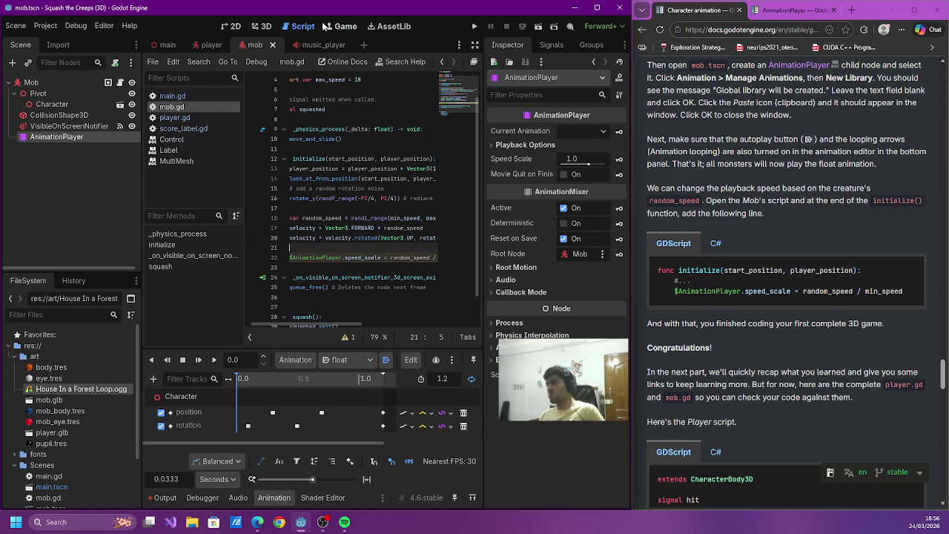
pyautogui.click(474, 26)
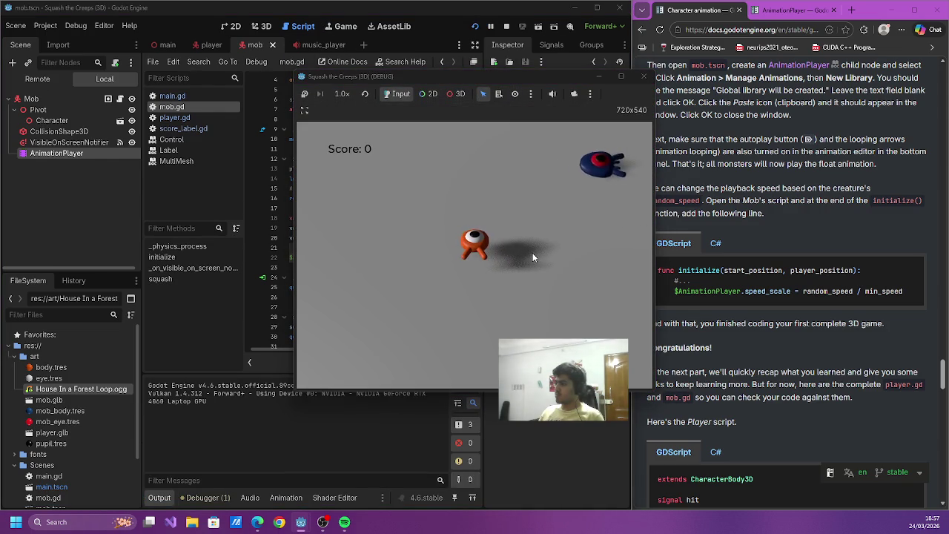
# - Play a first round squashing floating mobs, then retry after dying
pyautogui.press('Down')
pyautogui.press('space')
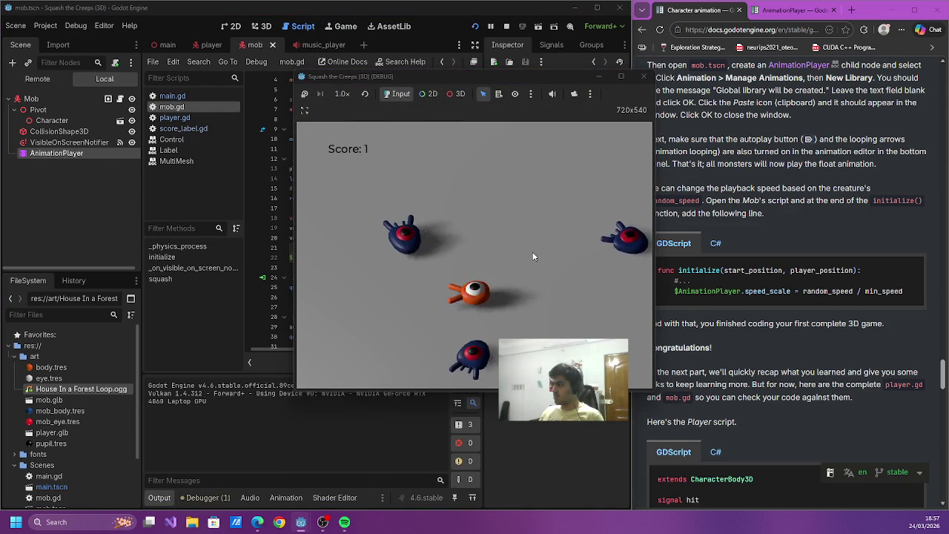
pyautogui.press('Left')
pyautogui.press('space')
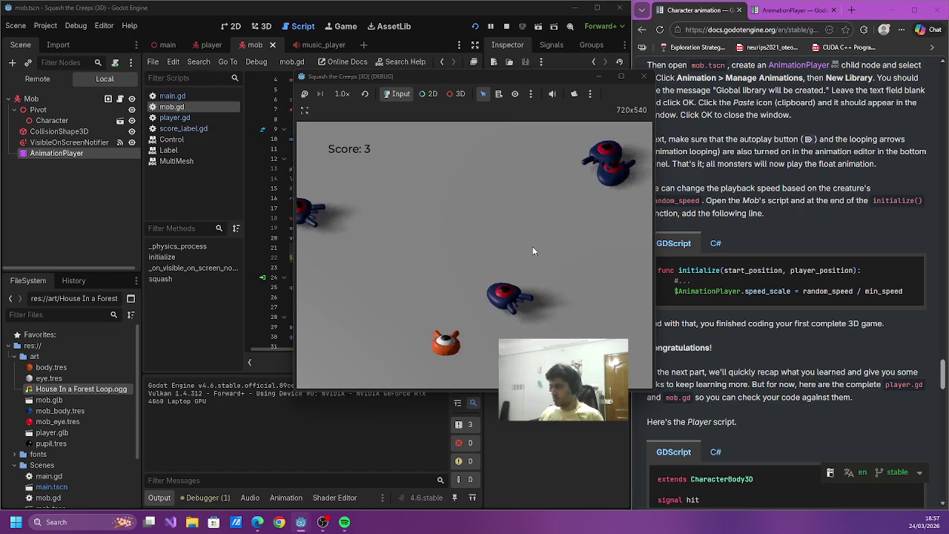
pyautogui.press('Up')
pyautogui.press('Return')
# - Play a second round dodging and squashing mobs, then retry again
pyautogui.press('Left')
pyautogui.press('space')
pyautogui.press('Right')
pyautogui.press('Left')
pyautogui.press('Down')
pyautogui.press('Left')
pyautogui.press('Up')
pyautogui.press('Down')
pyautogui.press('Right')
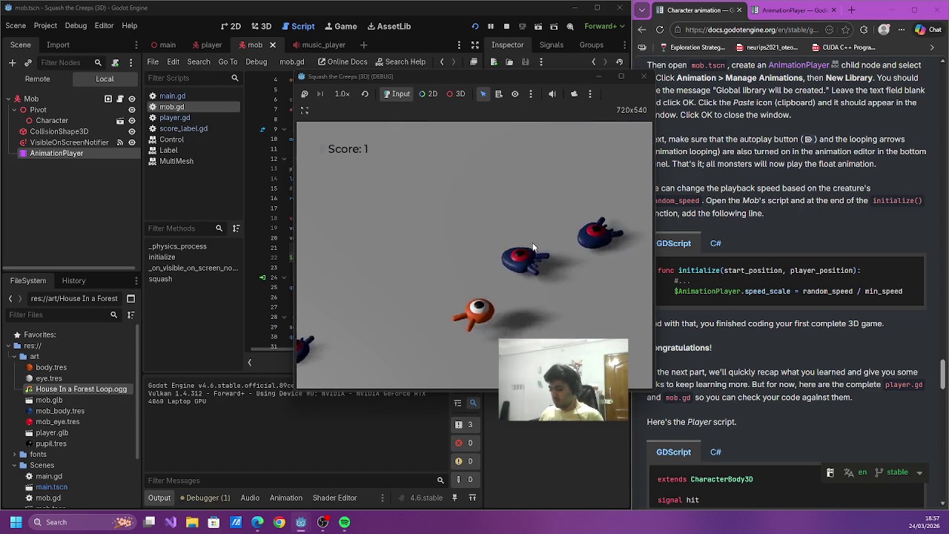
pyautogui.press('Return')
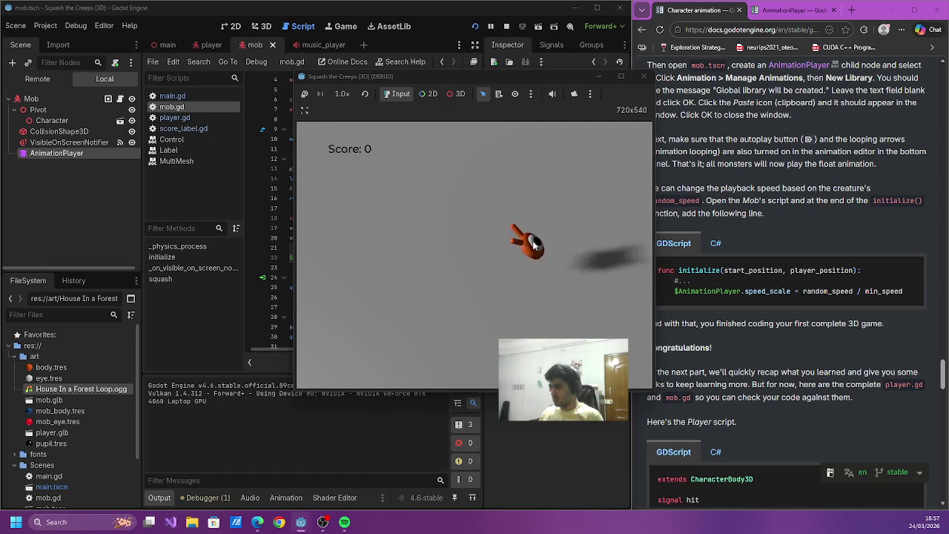
# - Move the player briefly, then stop the test run
pyautogui.press('Right')
pyautogui.scroll(-1, 807, 330)
pyautogui.scroll(-10, 807, 330)
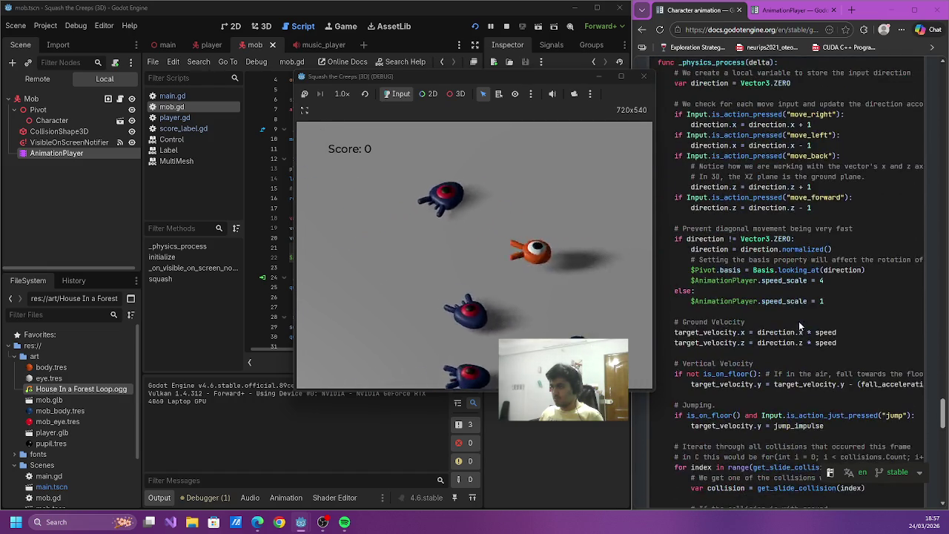
pyautogui.scroll(-10, 797, 320)
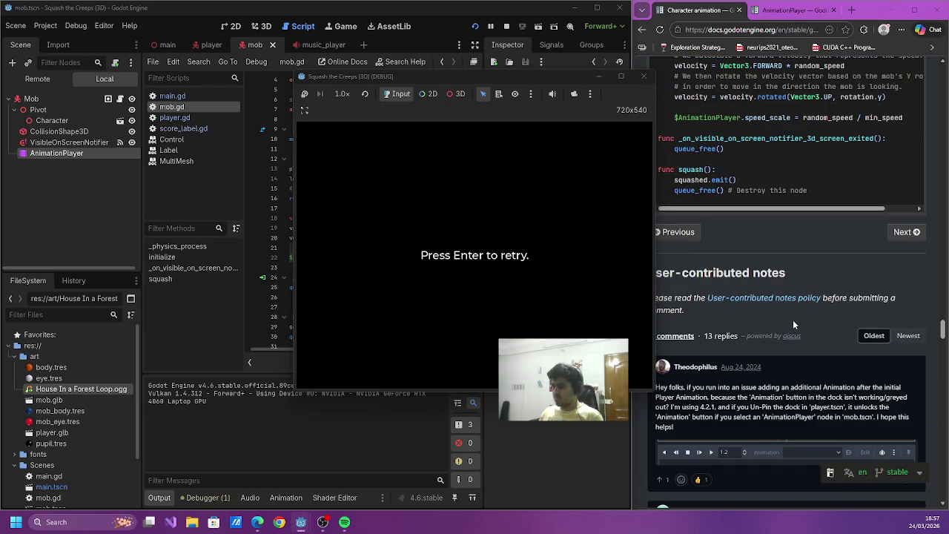
pyautogui.scroll(-10, 793, 319)
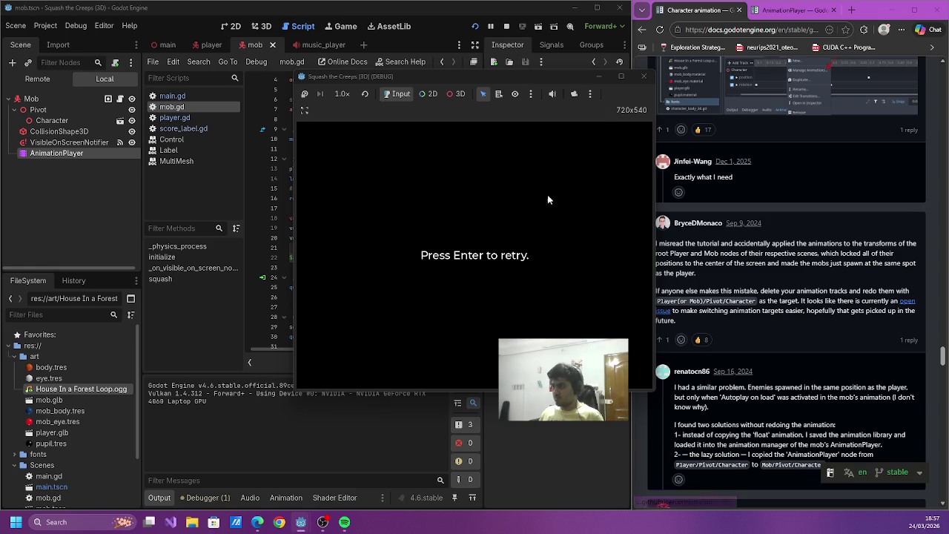
pyautogui.click(644, 77)
pyautogui.scroll(-5, 703, 284)
pyautogui.scroll(-15, 703, 284)
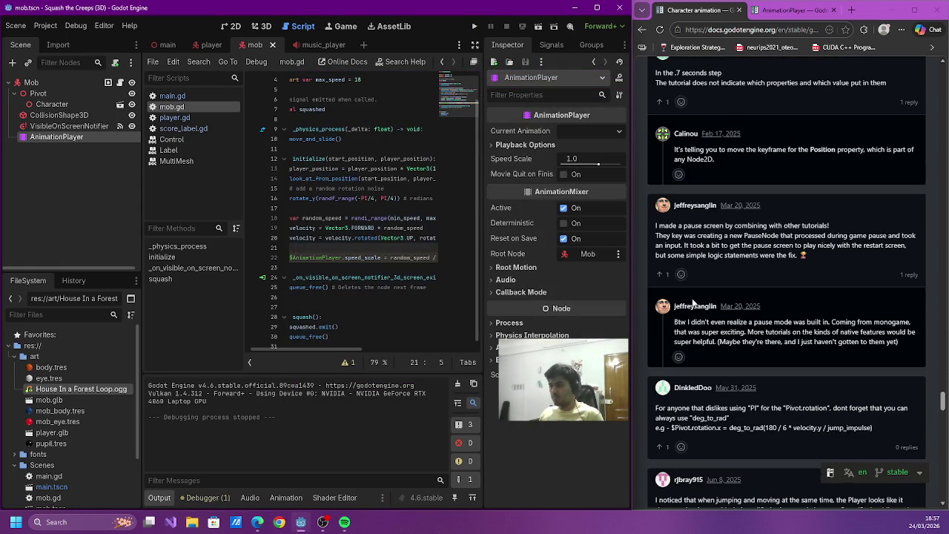
# - Go to the next tutorial page and maximize the docs window
pyautogui.scroll(-15, 693, 296)
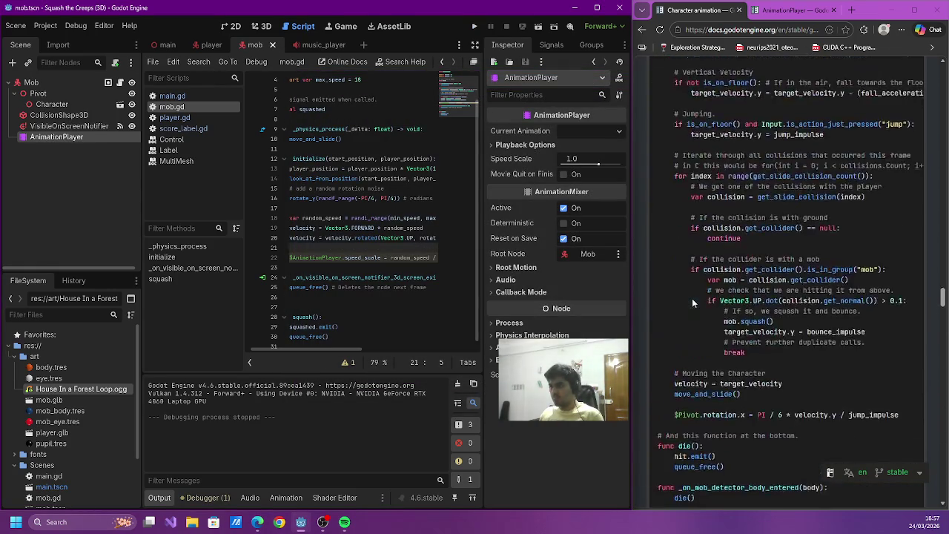
pyautogui.scroll(-5, 691, 298)
pyautogui.click(917, 184)
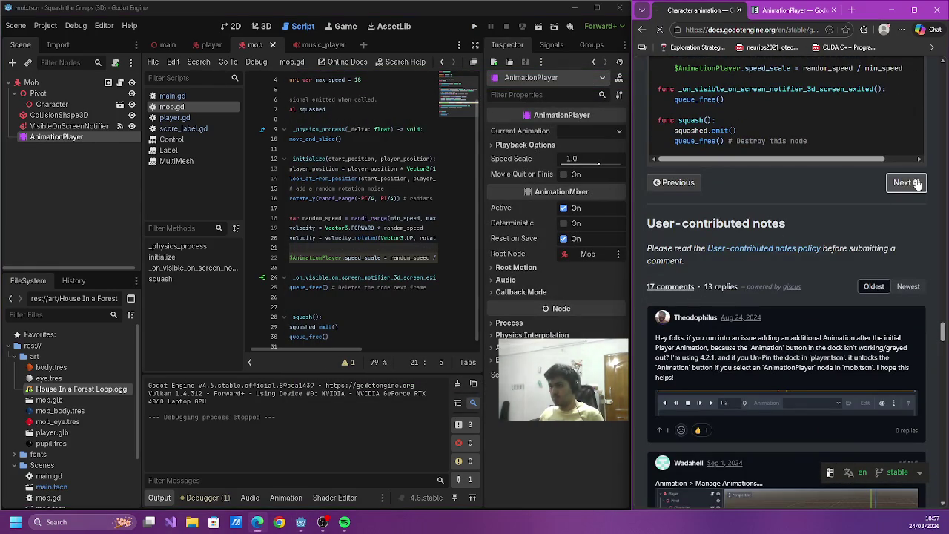
pyautogui.doubleClick(878, 14)
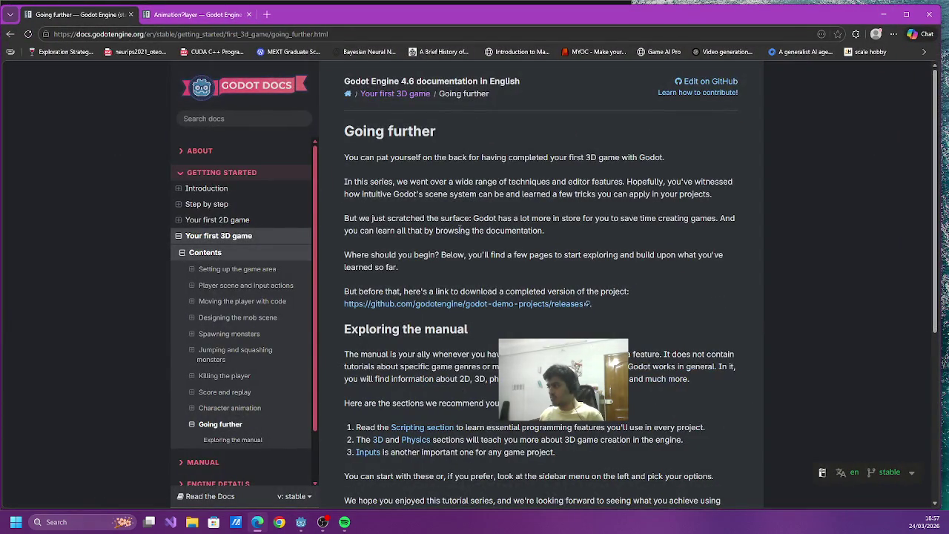
# - Read the Retrying the game section of Score and replay, then return to Godot
pyautogui.scroll(-2, 465, 229)
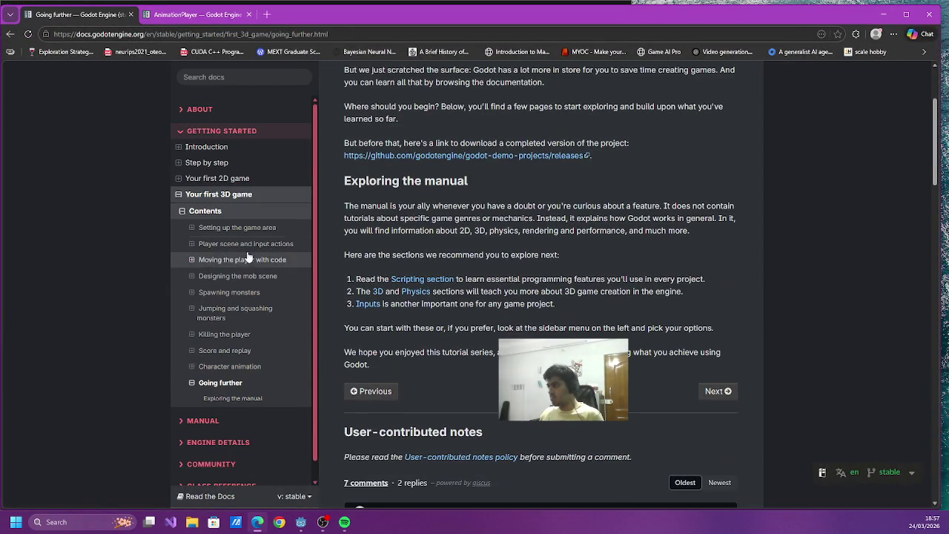
pyautogui.click(238, 350)
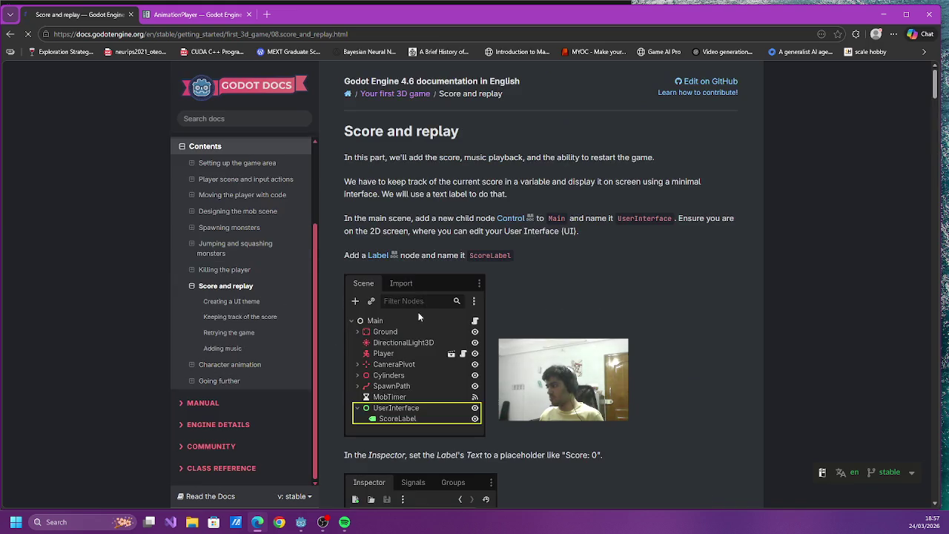
pyautogui.click(272, 332)
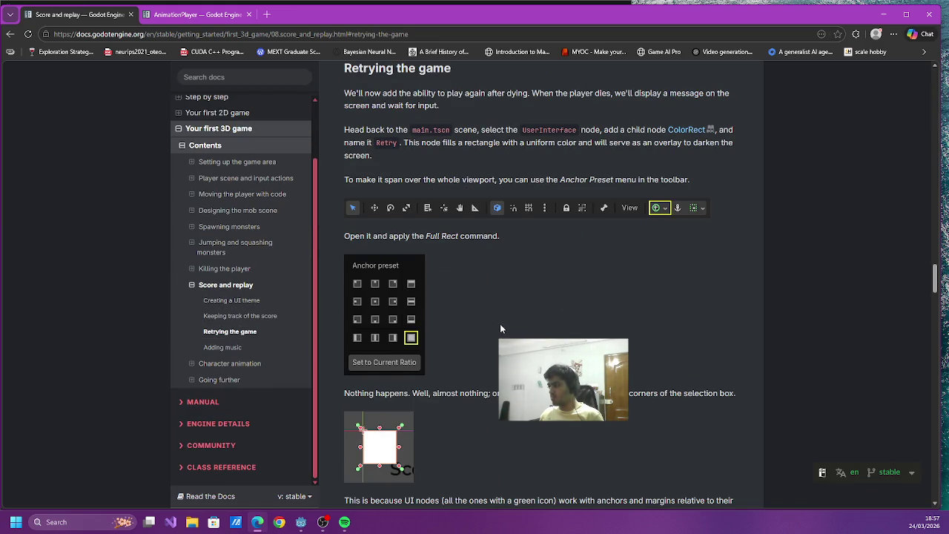
pyautogui.scroll(-3, 500, 328)
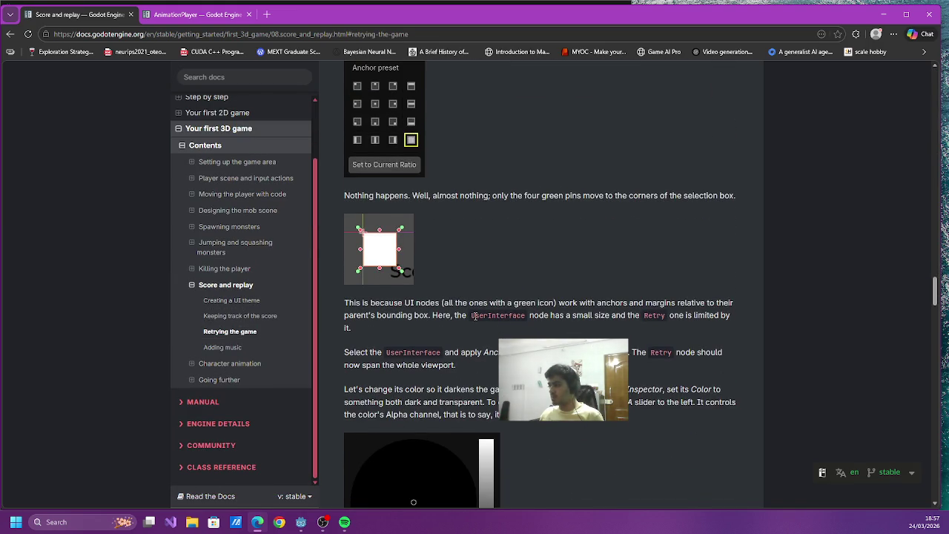
pyautogui.scroll(-4, 474, 315)
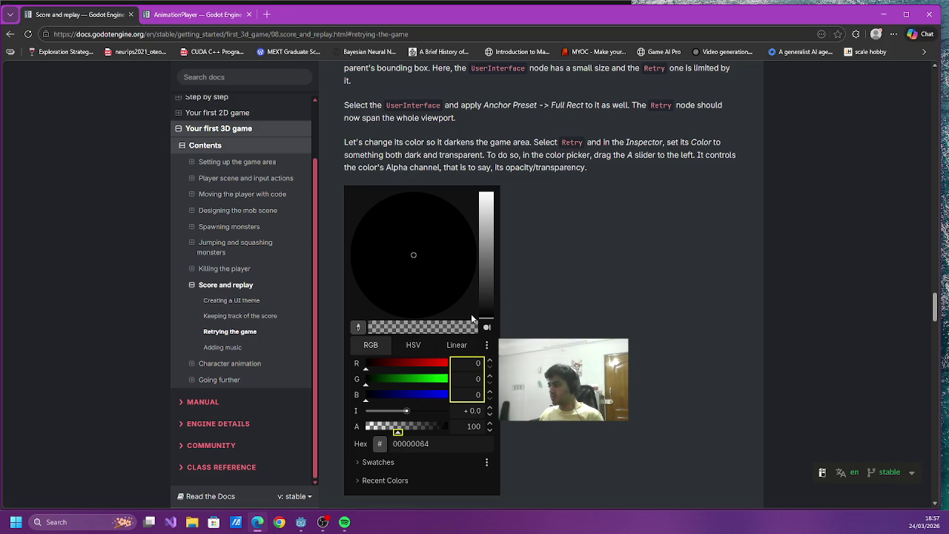
pyautogui.click(301, 522)
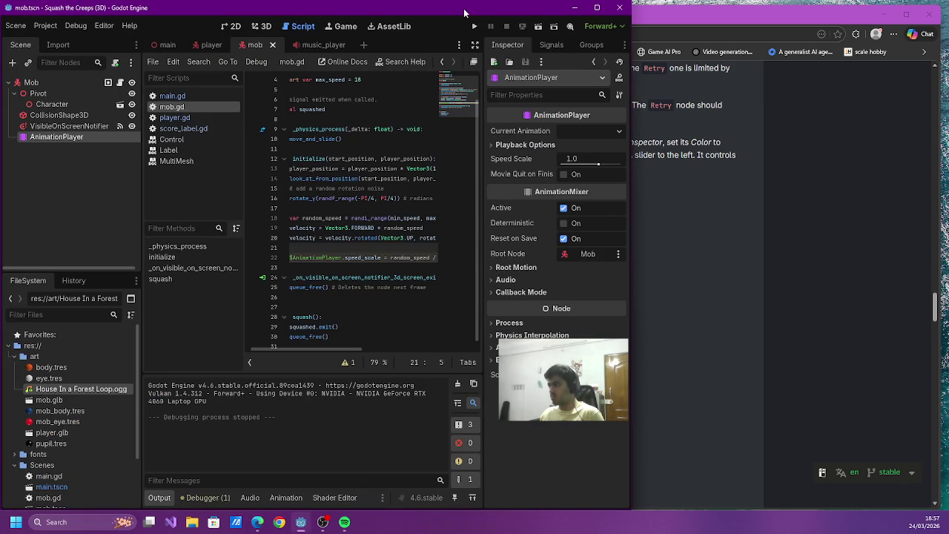
# - In main.tscn, make the Retry overlay colour semi-transparent black (00000088)
pyautogui.click(211, 46)
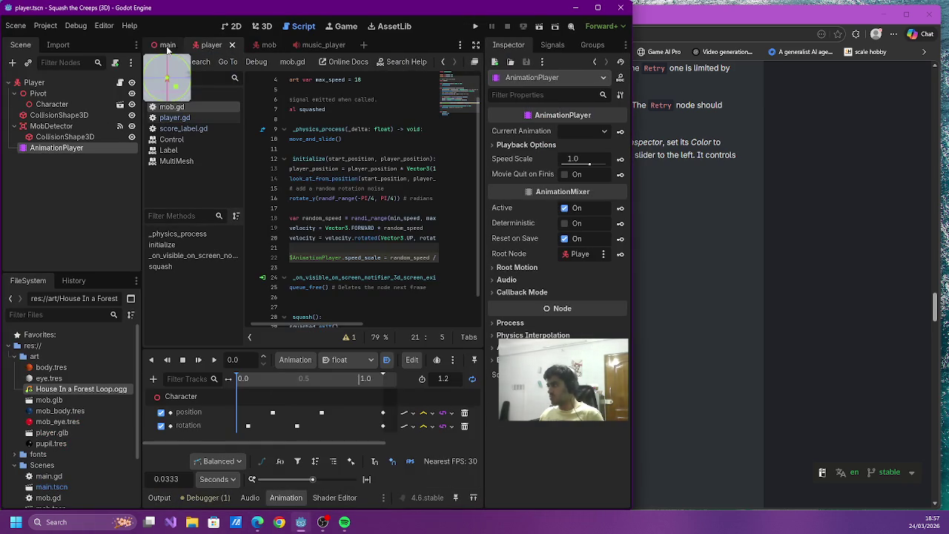
pyautogui.click(167, 45)
pyautogui.doubleClick(404, 12)
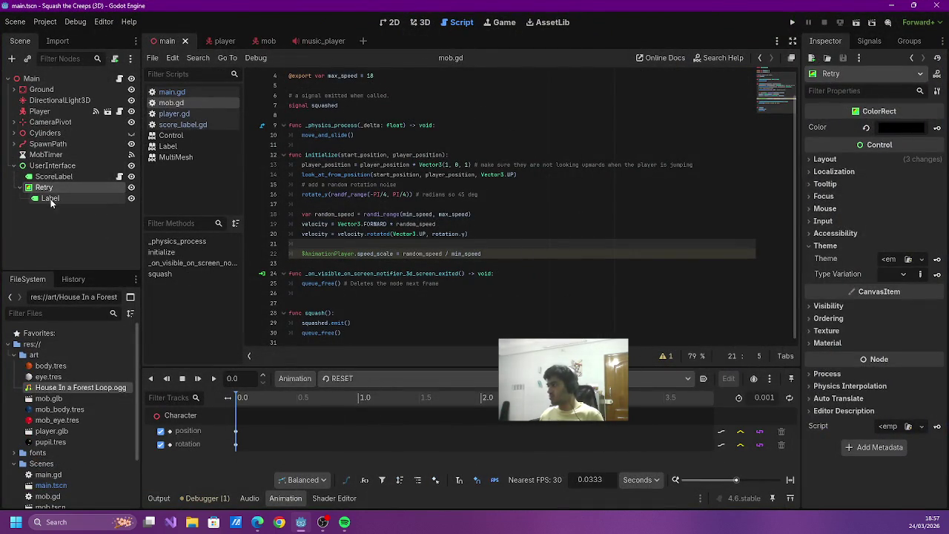
pyautogui.click(51, 198)
pyautogui.click(59, 187)
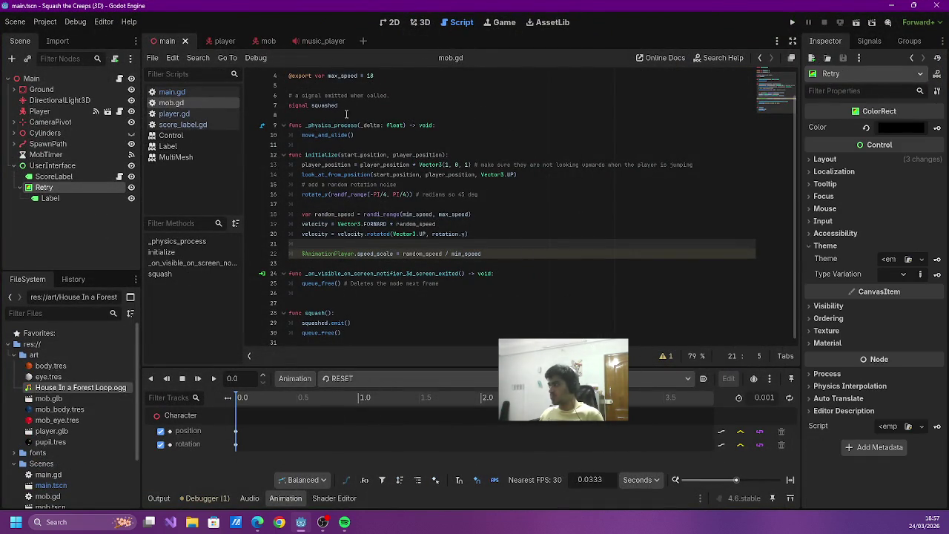
pyautogui.click(909, 128)
pyautogui.moveTo(893, 377)
pyautogui.mouseDown()
pyautogui.moveTo(849, 383)
pyautogui.moveTo(857, 388)
pyautogui.mouseUp()
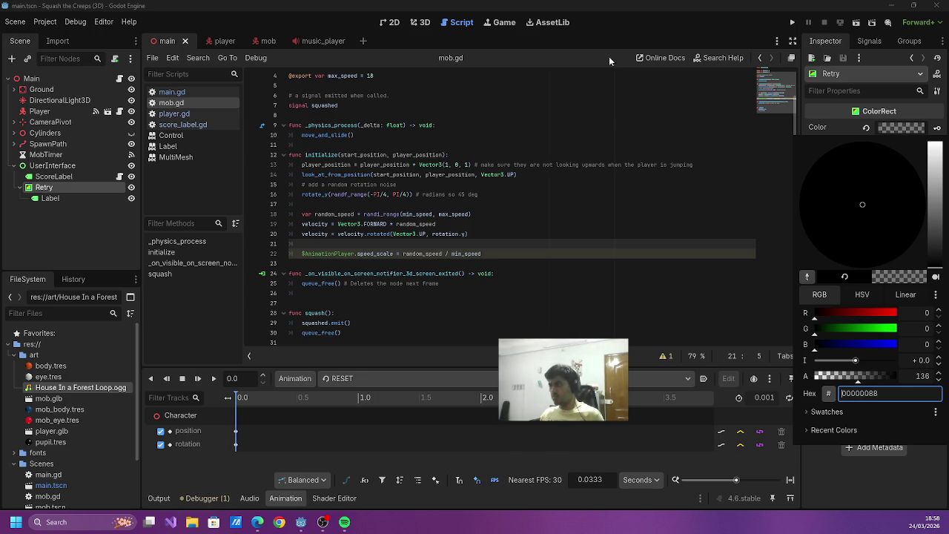
pyautogui.click(718, 153)
# - Run the game to check the darkened retry screen, then return to the player scene
pyautogui.click(792, 22)
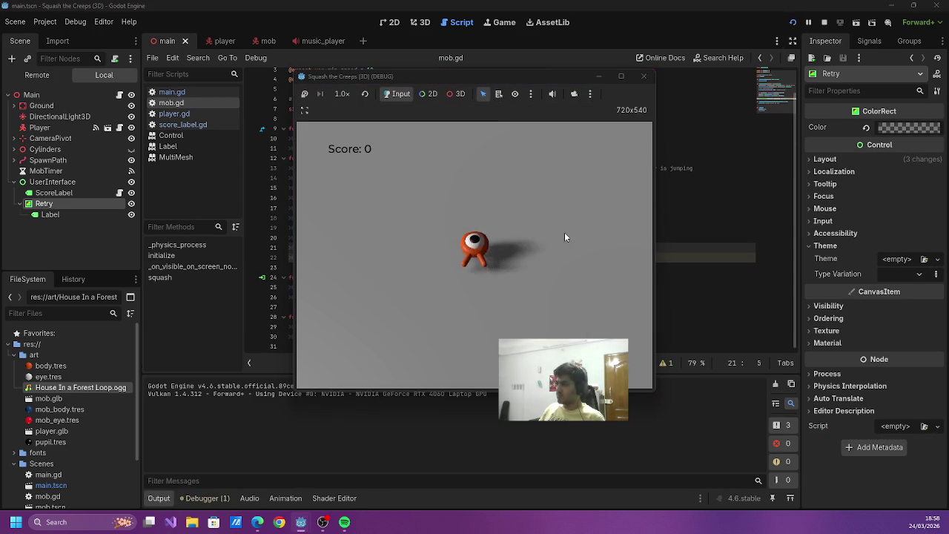
pyautogui.press('Return')
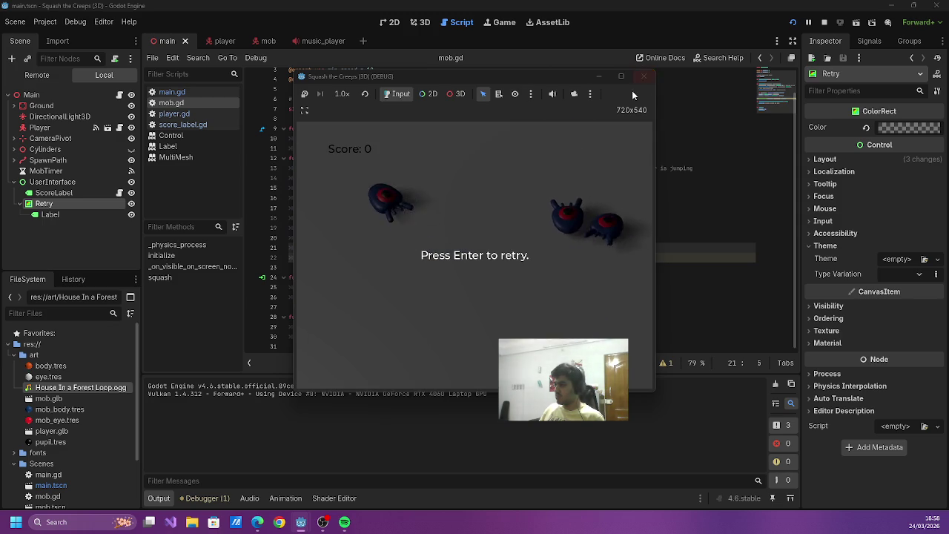
pyautogui.click(642, 78)
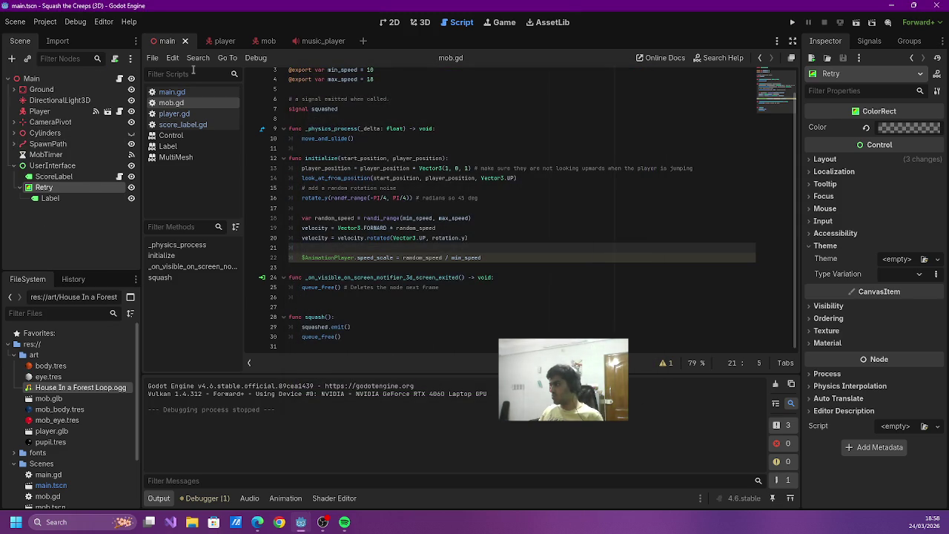
pyautogui.click(211, 42)
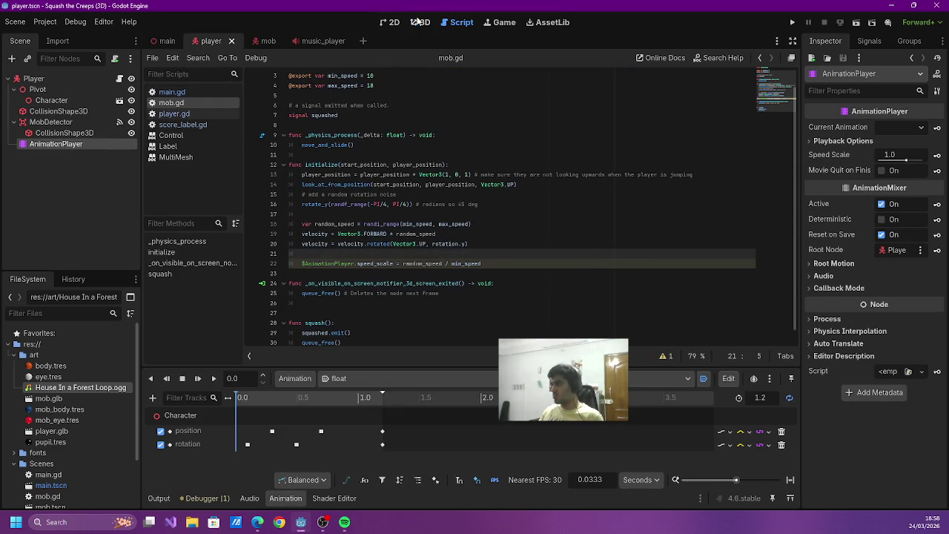
# - Raise MobDetector's collision shape about 0.55 units, tilt it about 12 degrees, and save
pyautogui.hotkey('ctrl', 'F2')
pyautogui.click(59, 121)
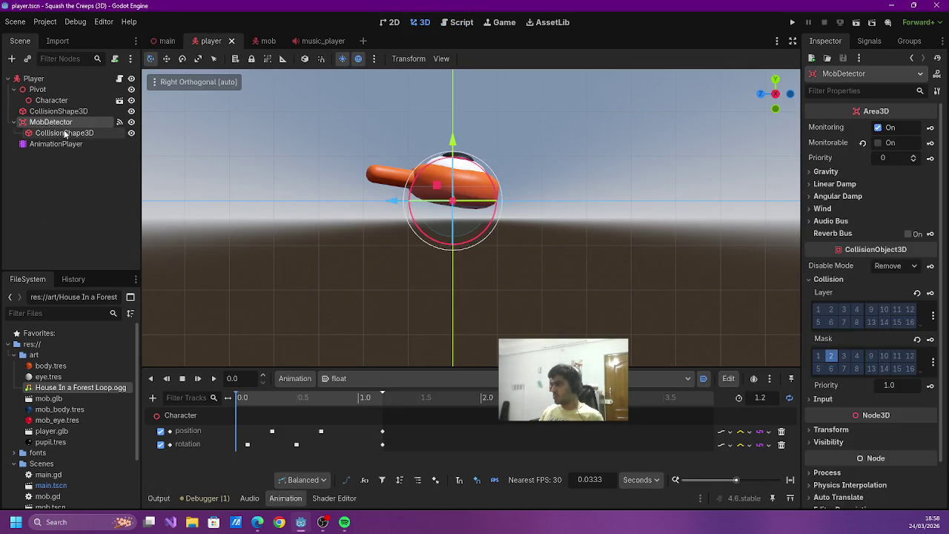
pyautogui.click(63, 132)
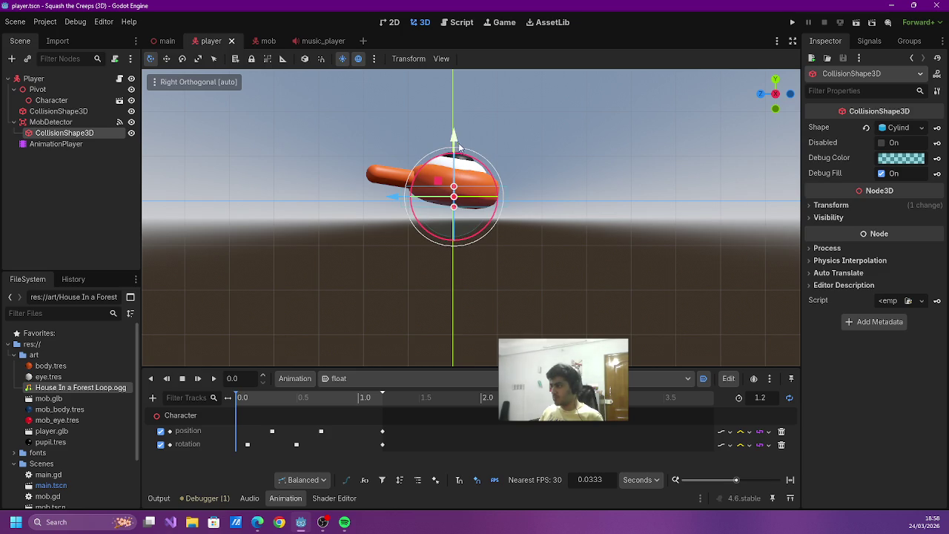
pyautogui.moveTo(453, 135); pyautogui.dragTo(458, 107)
pyautogui.press('e')
pyautogui.moveTo(421, 197)
pyautogui.mouseDown()
pyautogui.moveTo(416, 187)
pyautogui.moveTo(423, 195)
pyautogui.mouseUp()
pyautogui.click(562, 237)
pyautogui.hotkey('ctrl', 's')
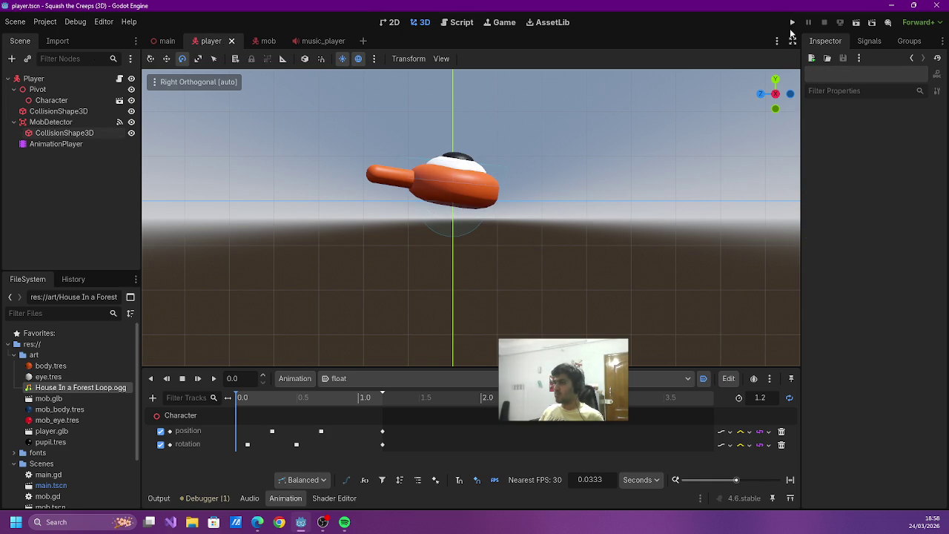
# - Test-run the game squashing creeps, then close it
pyautogui.click(792, 23)
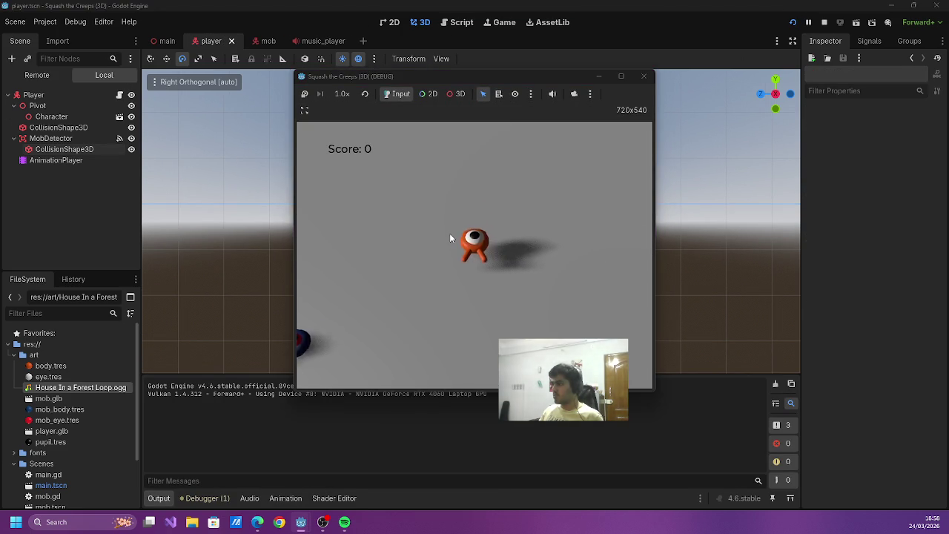
pyautogui.press('space')
pyautogui.press('Left')
pyautogui.press('space')
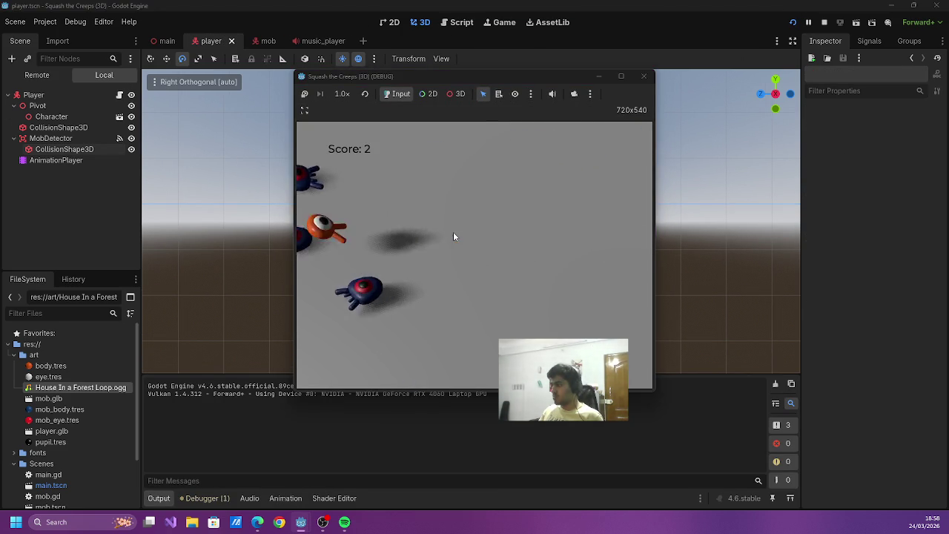
pyautogui.press('Right')
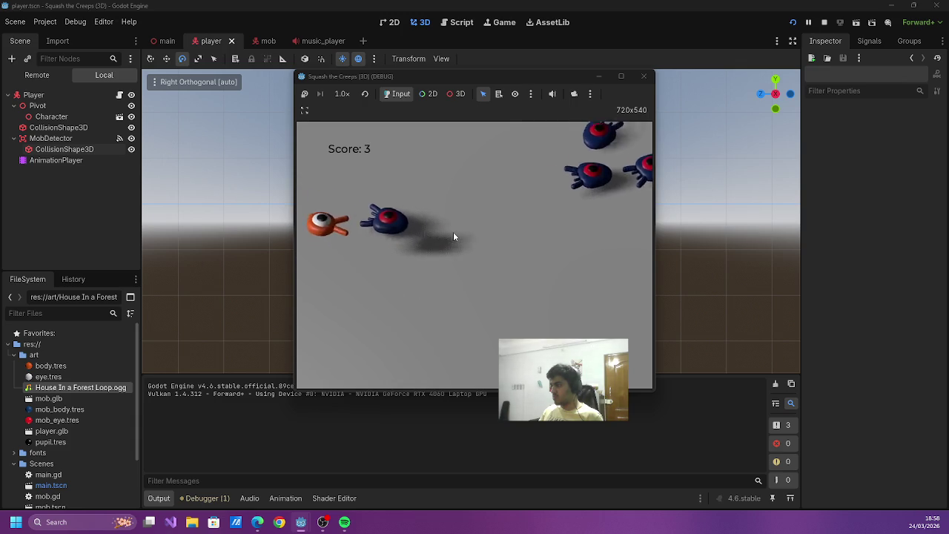
pyautogui.click(644, 76)
# - Scrub the float animation timeline to about 0.1 s
pyautogui.click(445, 188)
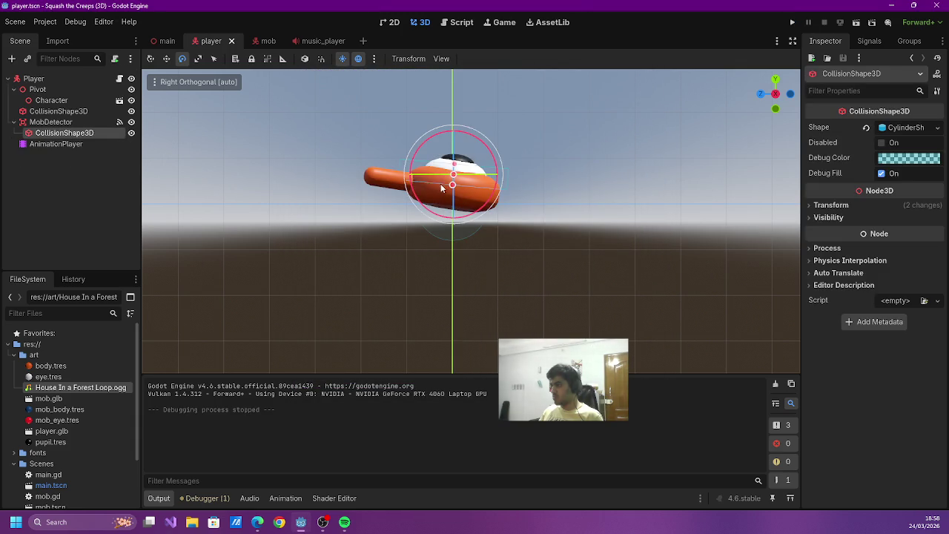
pyautogui.click(286, 499)
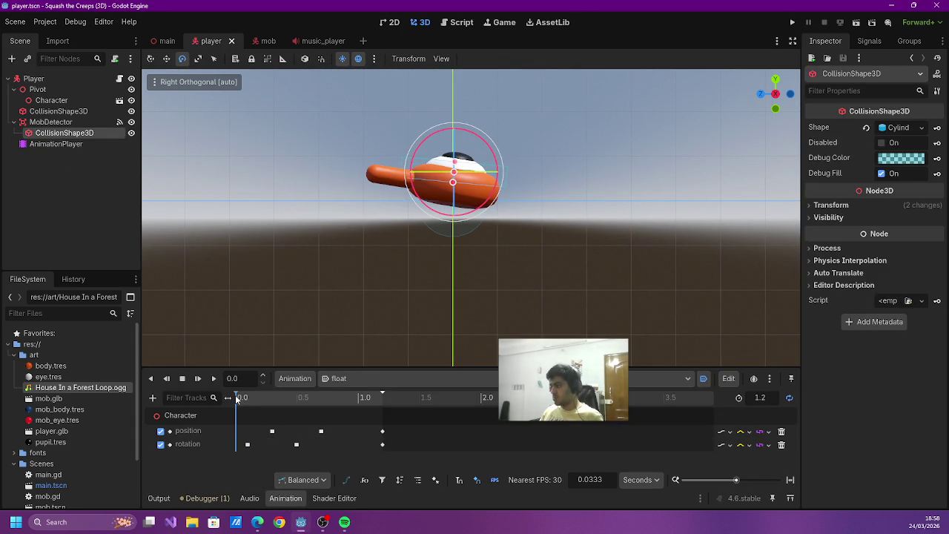
pyautogui.moveTo(252, 398); pyautogui.dragTo(247, 405)
pyautogui.click(247, 445)
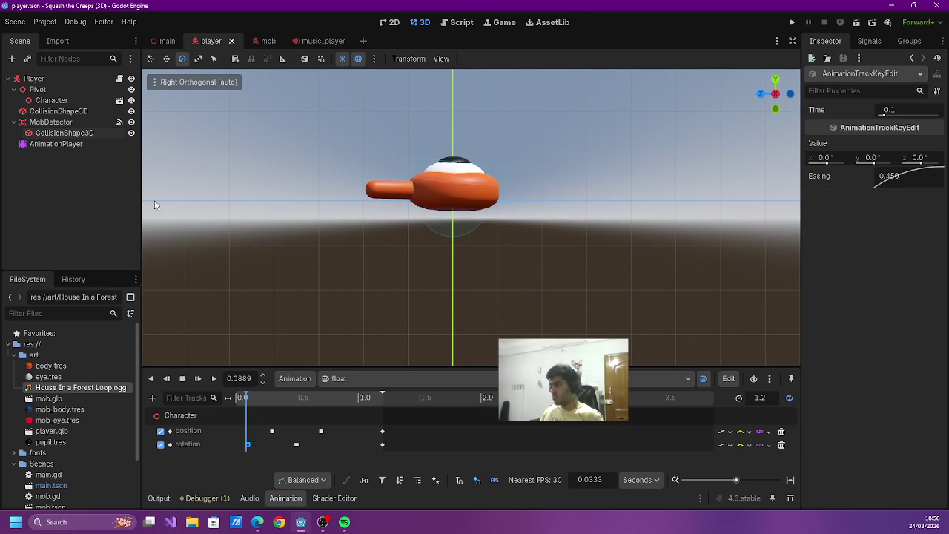
pyautogui.click(249, 396)
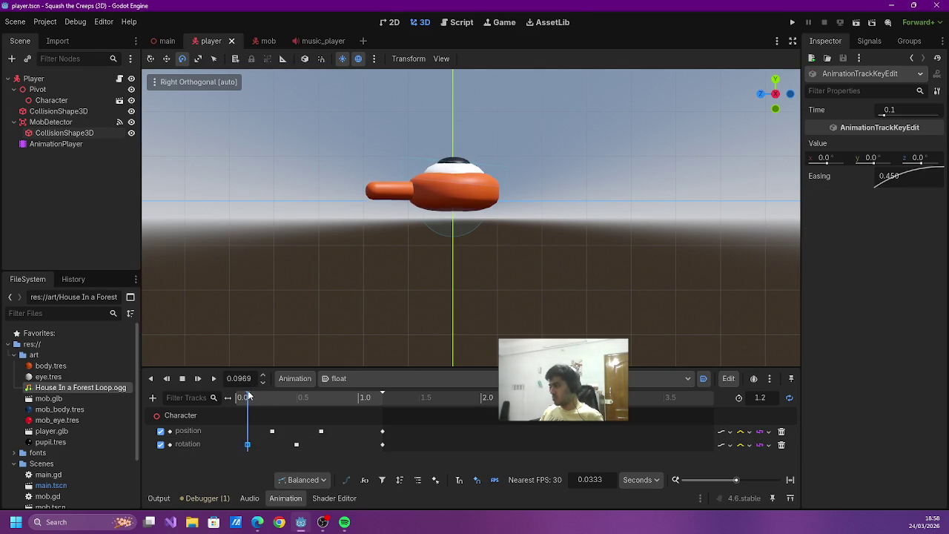
pyautogui.moveTo(249, 397); pyautogui.dragTo(248, 397)
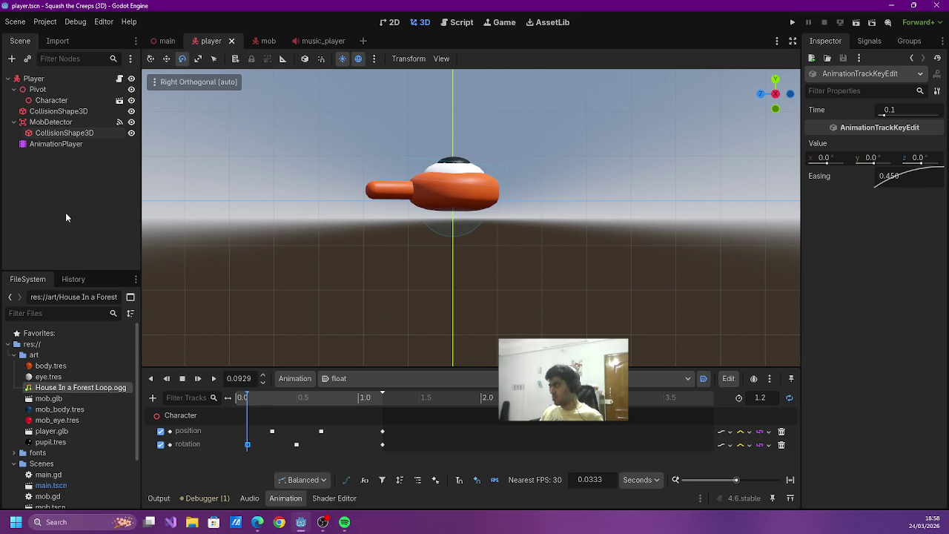
# - Rotate the collision shape about 1.2 degrees, lower it about 0.18 units, and save
pyautogui.click(64, 132)
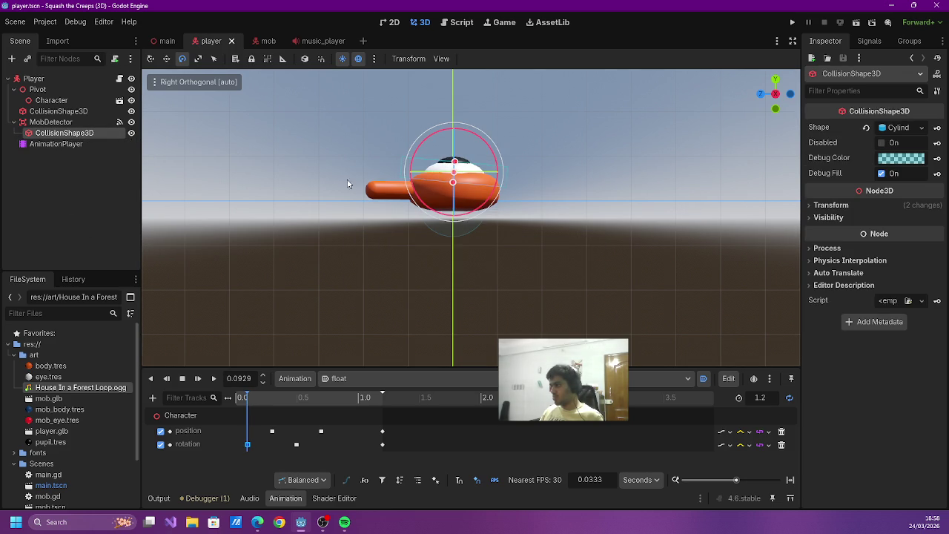
pyautogui.moveTo(419, 168); pyautogui.dragTo(426, 168)
pyautogui.press('w')
pyautogui.moveTo(455, 117); pyautogui.dragTo(454, 132)
pyautogui.hotkey('ctrl', 's')
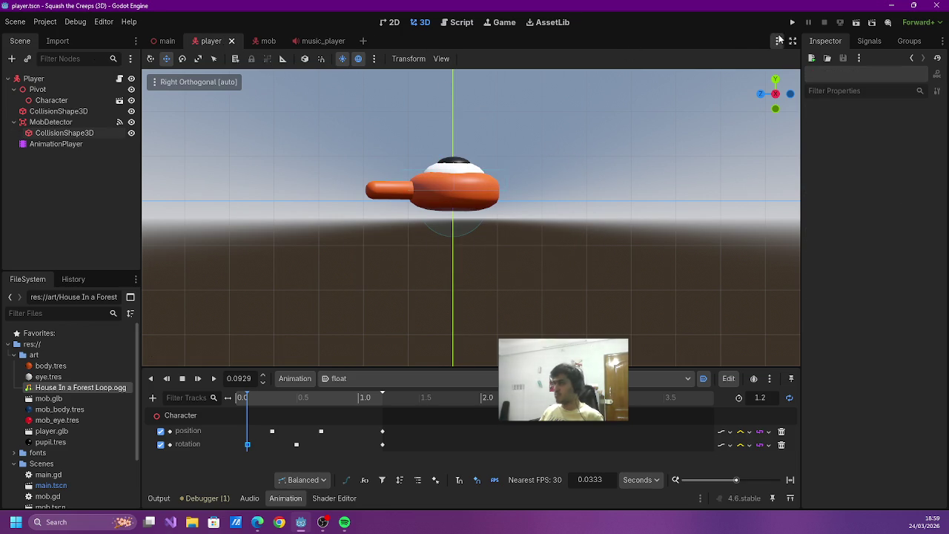
# - Test-run the game again, steering and squashing mobs, then close it
pyautogui.click(792, 22)
pyautogui.press('Down')
pyautogui.press('Up')
pyautogui.press('Left')
pyautogui.press('Down')
pyautogui.press('Left')
pyautogui.press('space')
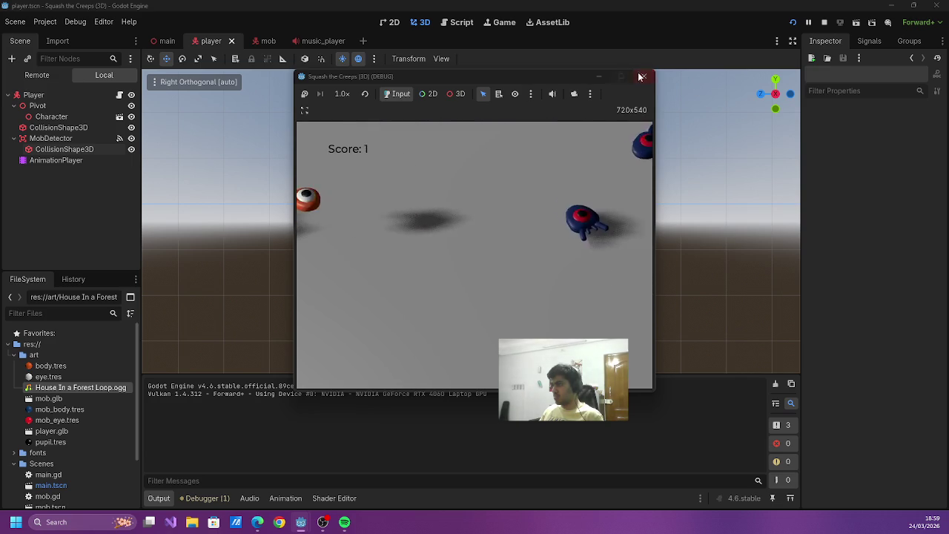
pyautogui.click(643, 75)
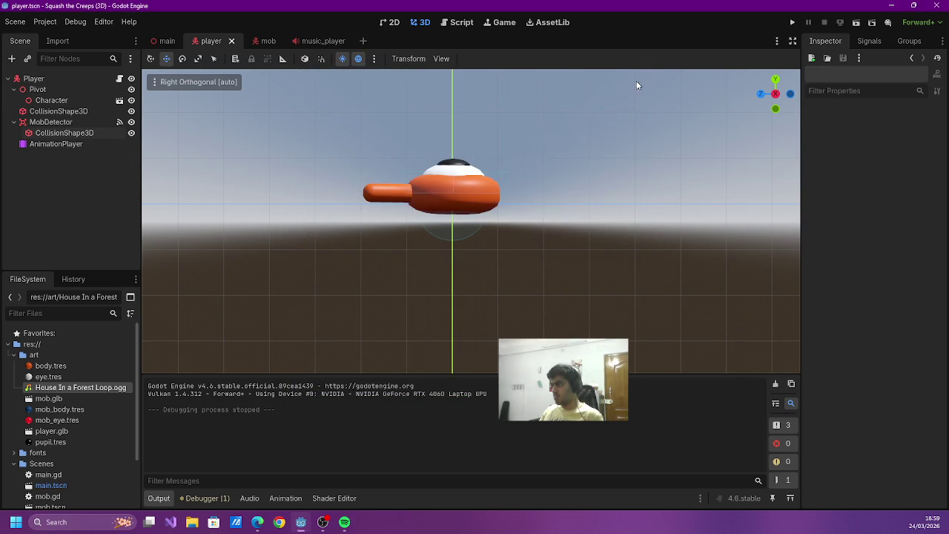
# - Lower the collision shape another 0.18 units and run the game
pyautogui.click(66, 133)
pyautogui.moveTo(461, 124); pyautogui.dragTo(455, 129)
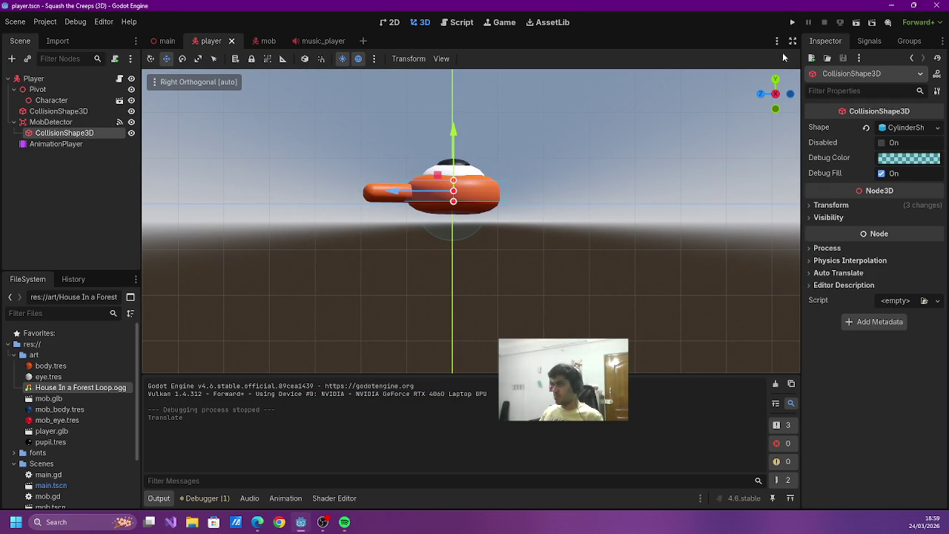
pyautogui.click(792, 23)
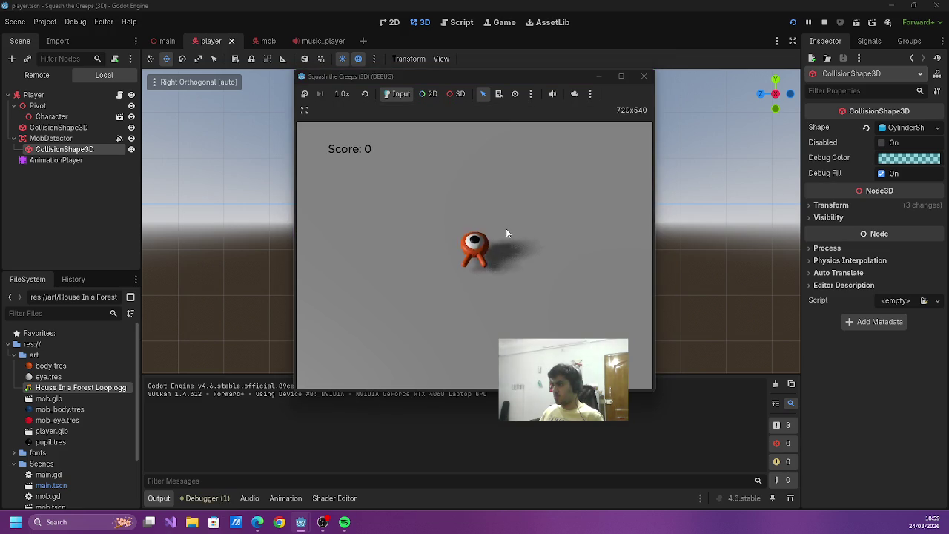
# - Playtest by steering around the arena and squashing a mob, then stop the game
pyautogui.press('Left')
pyautogui.press('Up')
pyautogui.press('Left')
pyautogui.press('Down')
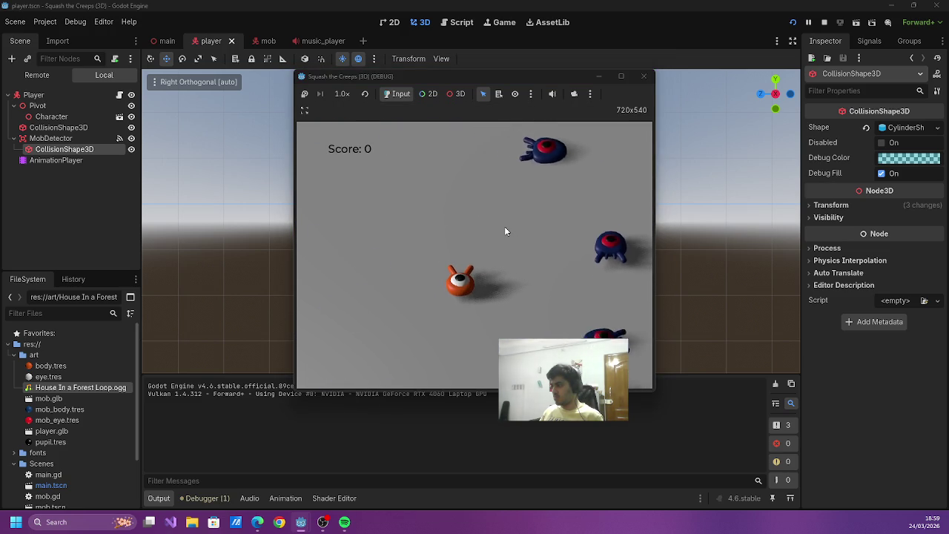
pyautogui.press('Up')
pyautogui.press('Right')
pyautogui.press('Left')
pyautogui.press('Up')
pyautogui.press('Left')
pyautogui.press('Up')
pyautogui.press('Right')
pyautogui.press('Left')
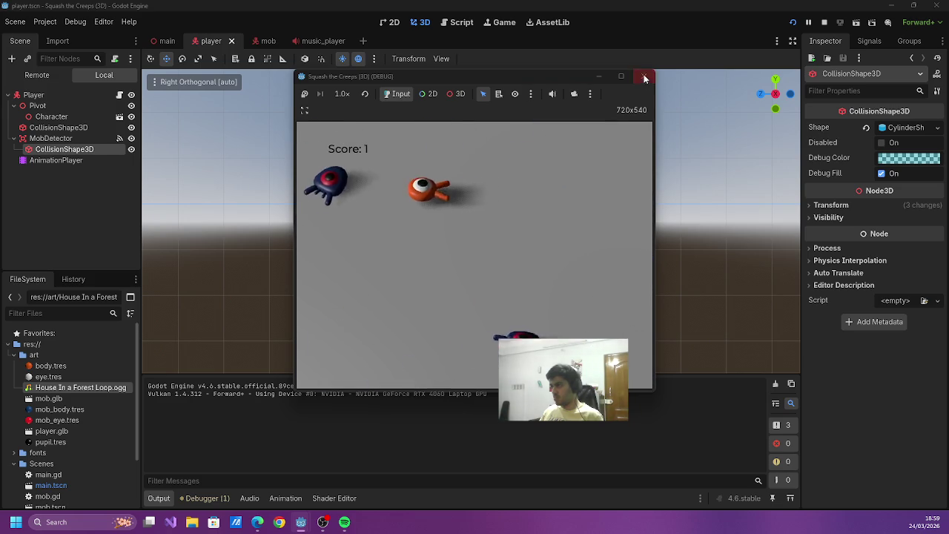
pyautogui.click(645, 77)
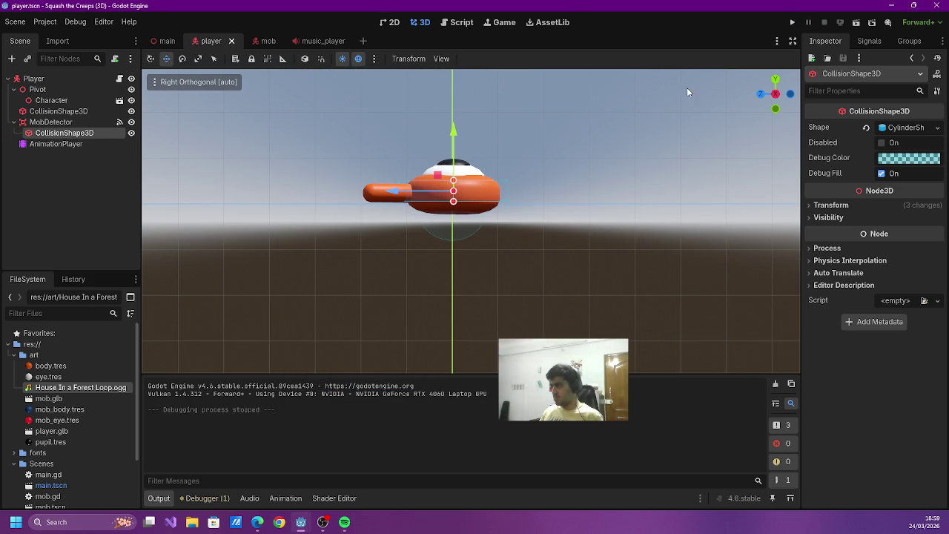
# - Resize the detector cylinder's radius from the top view
pyautogui.click(775, 78)
pyautogui.moveTo(548, 239); pyautogui.dragTo(553, 238)
pyautogui.click(535, 236)
# - Lower MobDetector's collision shape by 0.032 units and save the player scene
pyautogui.click(777, 80)
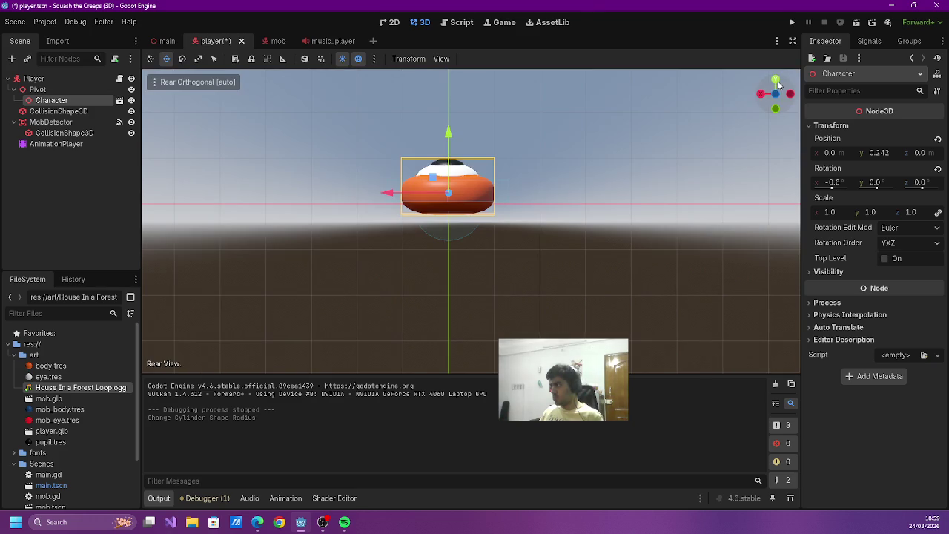
pyautogui.click(78, 133)
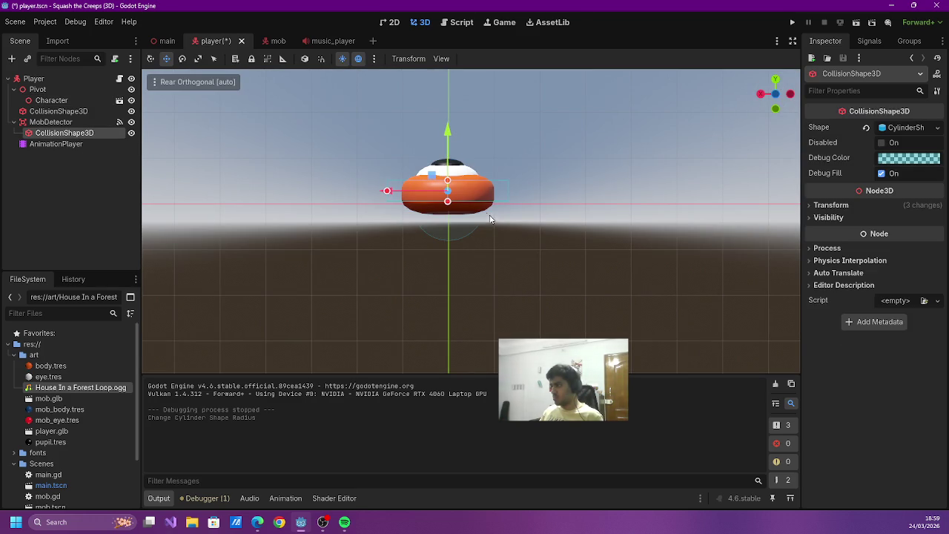
pyautogui.moveTo(450, 136); pyautogui.dragTo(449, 136)
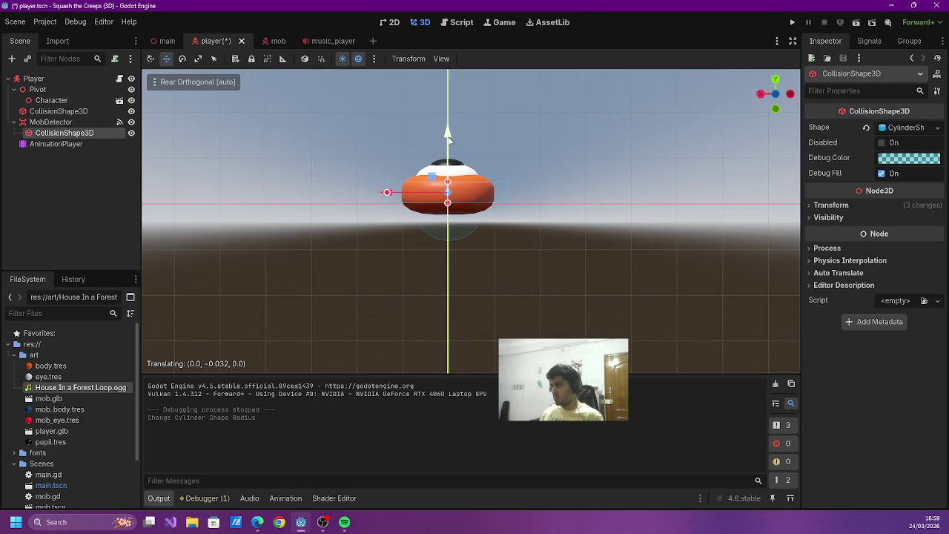
pyautogui.click(630, 107)
pyautogui.hotkey('ctrl', 's')
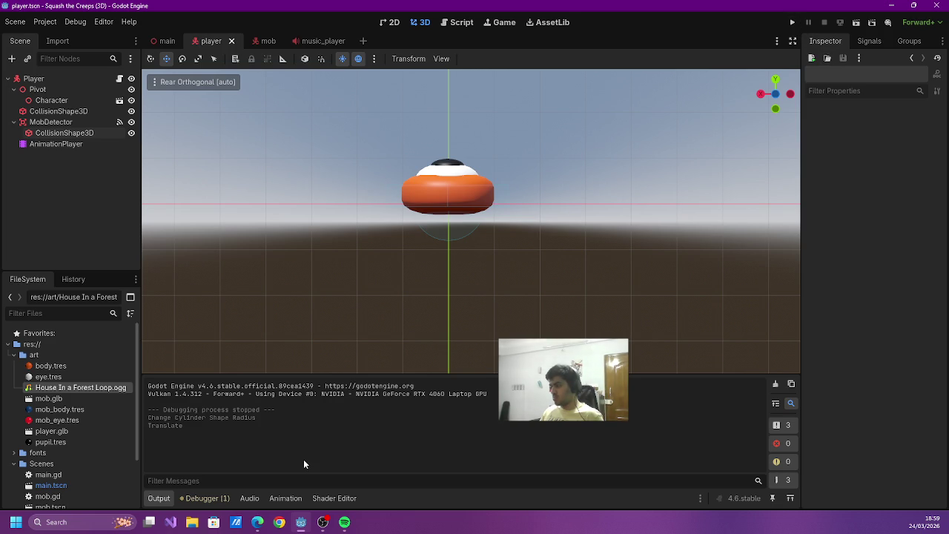
pyautogui.click(285, 500)
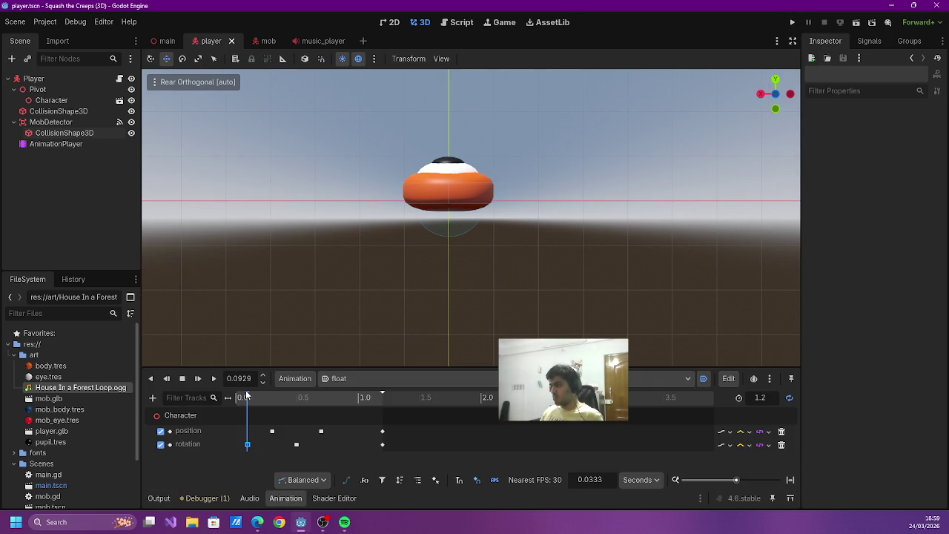
# - Reset the float animation to its start and view the player from the right
pyautogui.moveTo(250, 399); pyautogui.dragTo(230, 398)
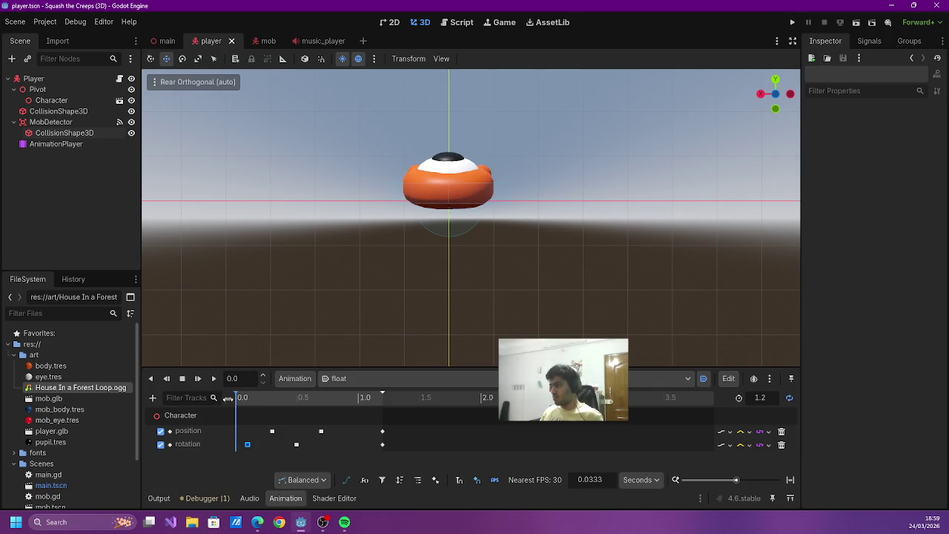
pyautogui.click(760, 94)
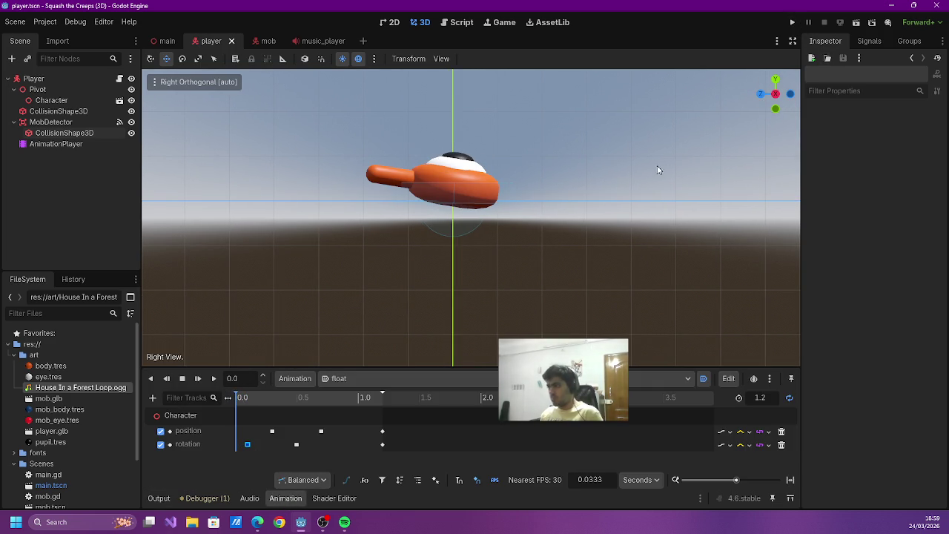
pyautogui.click(487, 203)
pyautogui.click(408, 203)
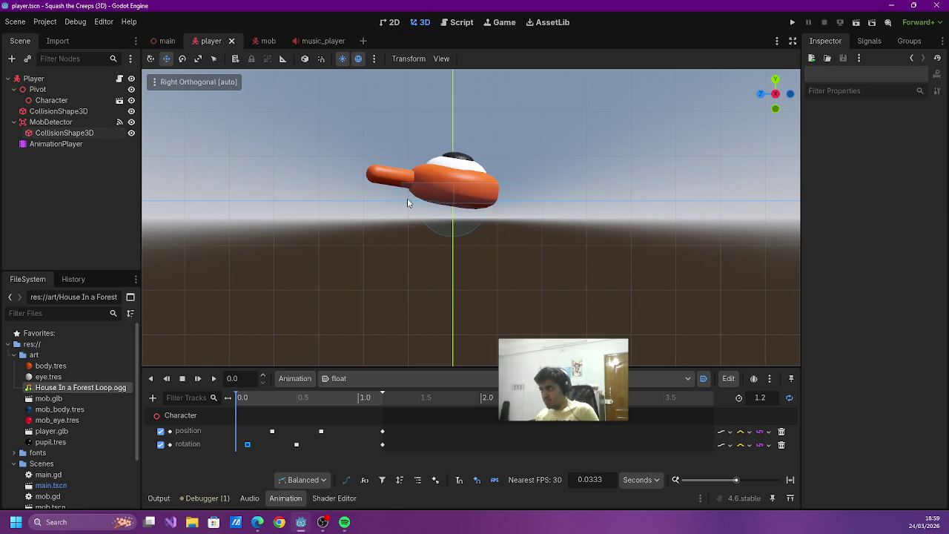
# - Playtest to Score: 1, stop the game, and undo the last translation
pyautogui.click(792, 22)
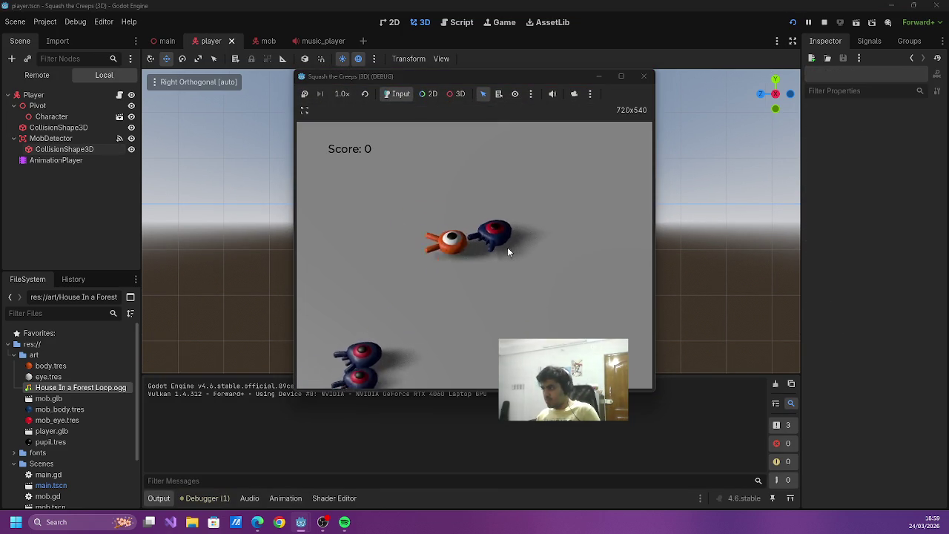
pyautogui.press('Down')
pyautogui.press('Left')
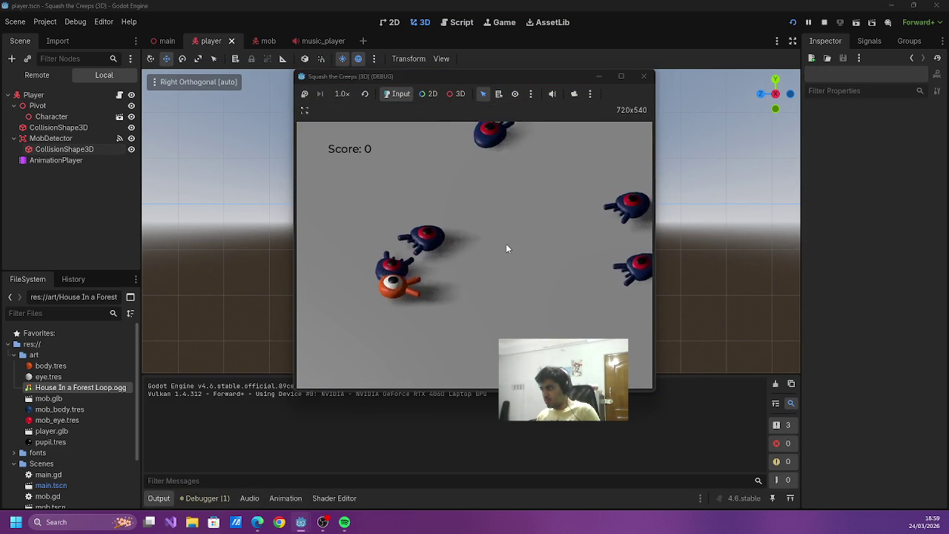
pyautogui.press('Left')
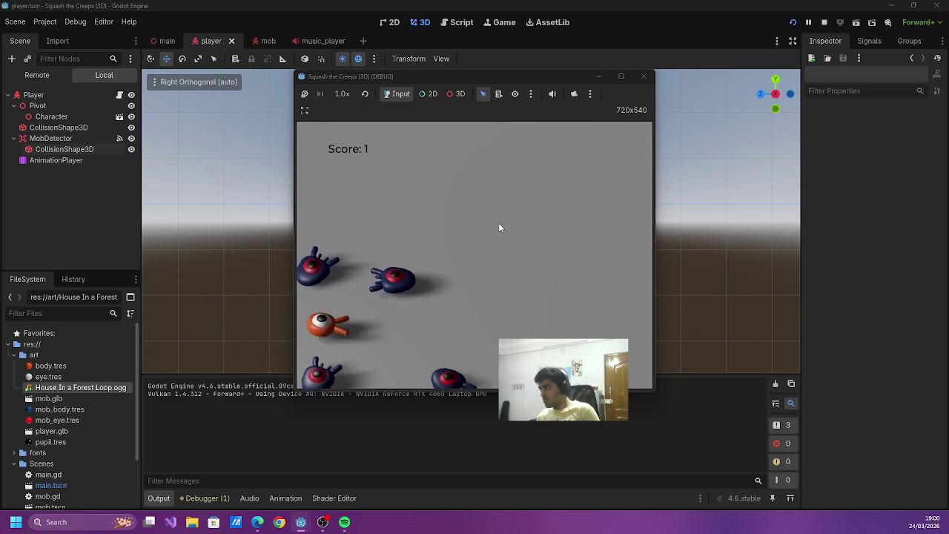
pyautogui.press('Right')
pyautogui.press('Up')
pyautogui.press('Left')
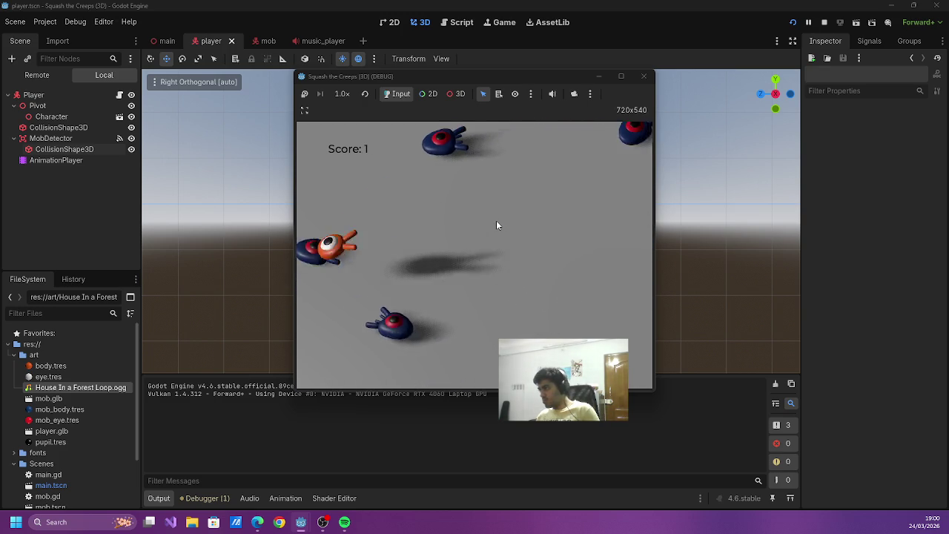
pyautogui.press('Down')
pyautogui.click(643, 77)
pyautogui.hotkey('ctrl', 'z')
pyautogui.hotkey('ctrl', 'z')
pyautogui.hotkey('ctrl', 'z')
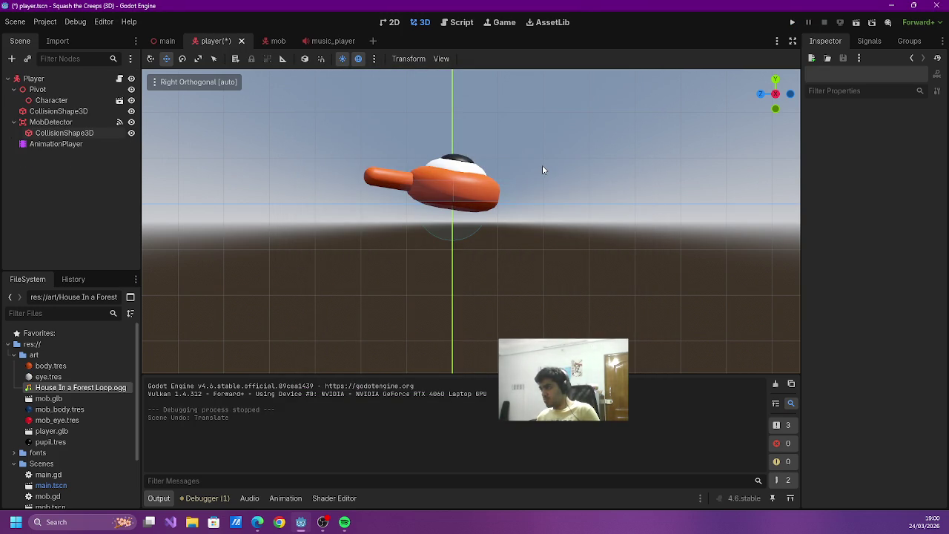
# - Undo the player's collision-radius, rotation and translation edits, save, and check MobDetector's CollisionShape3D
pyautogui.hotkey('ctrl', 'z')
pyautogui.hotkey('ctrl', 'z')
pyautogui.hotkey('ctrl', 'z')
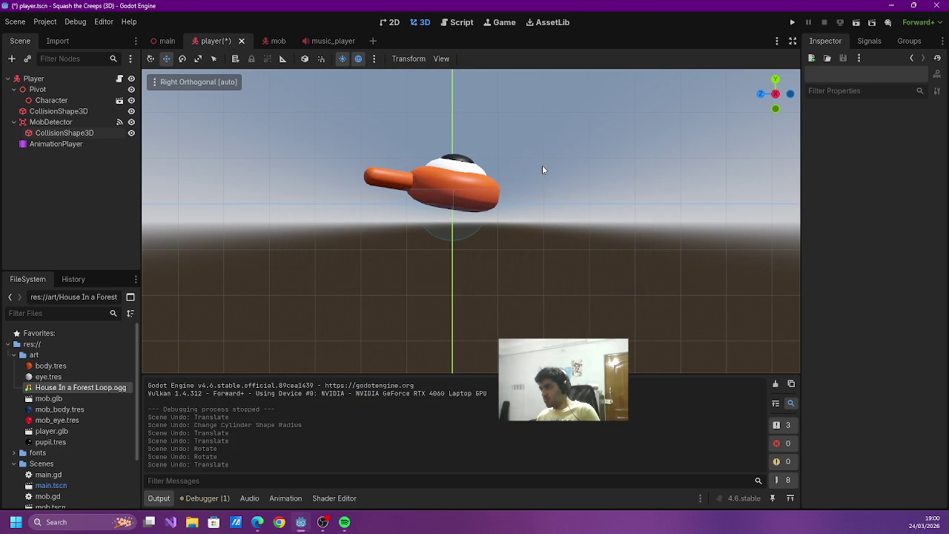
pyautogui.hotkey('ctrl', 's')
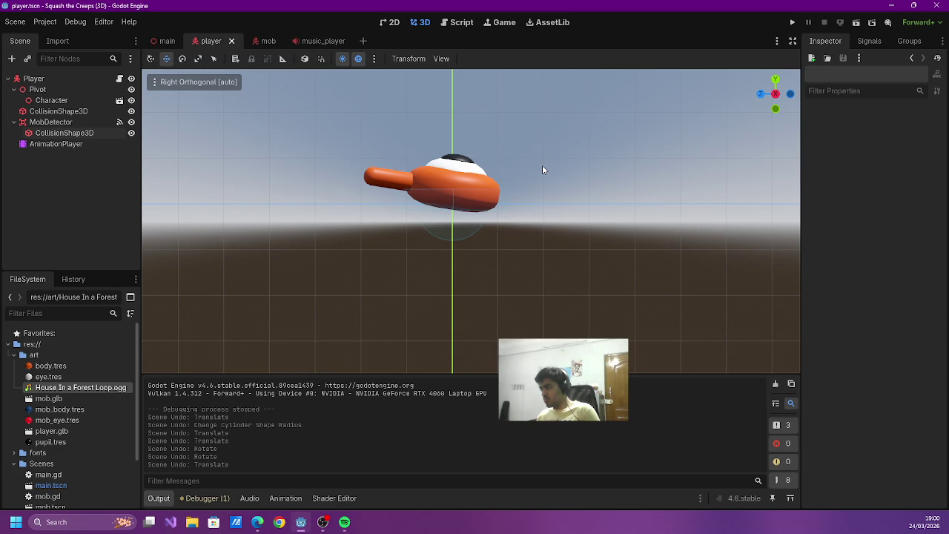
pyautogui.click(51, 122)
pyautogui.click(60, 133)
pyautogui.click(49, 122)
pyautogui.click(59, 133)
pyautogui.click(95, 164)
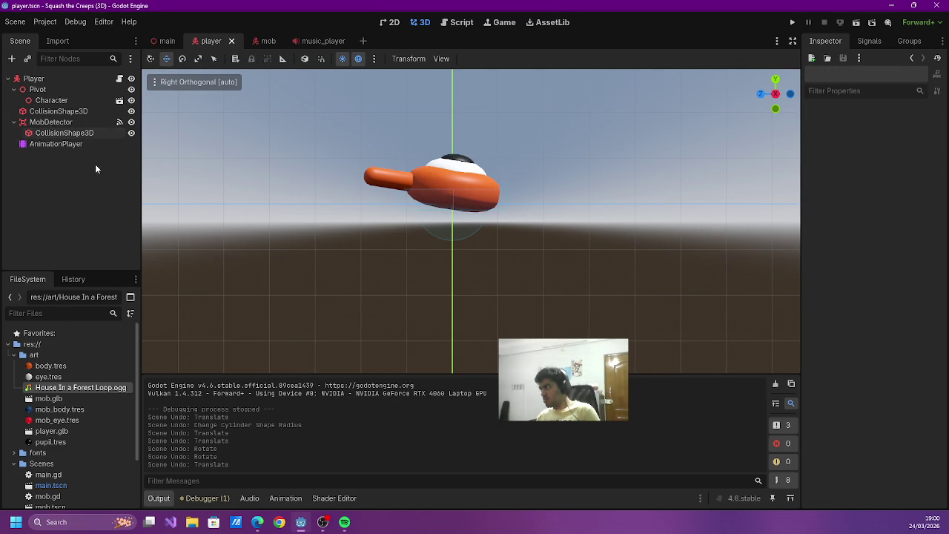
# - Test-run the game from Score: 0, stop it, and view the player from above
pyautogui.click(793, 23)
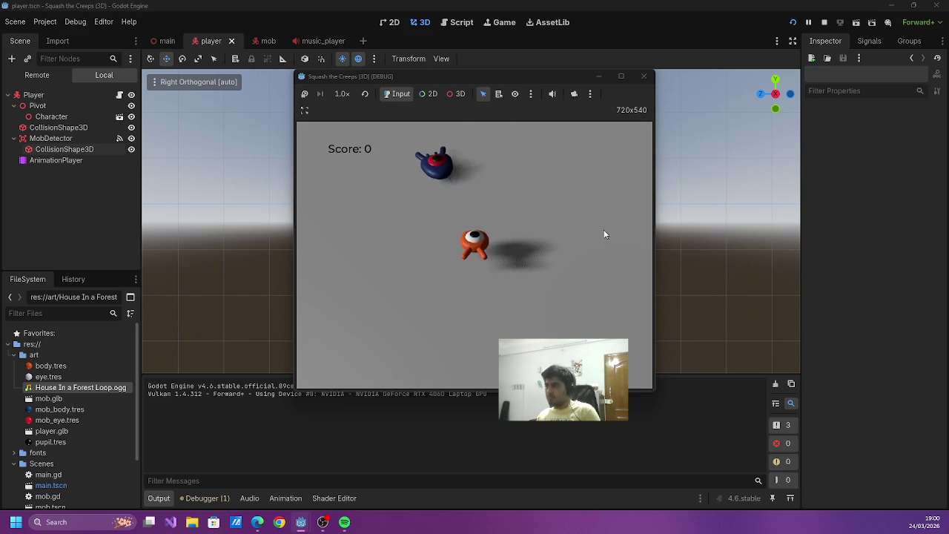
pyautogui.press('F8')
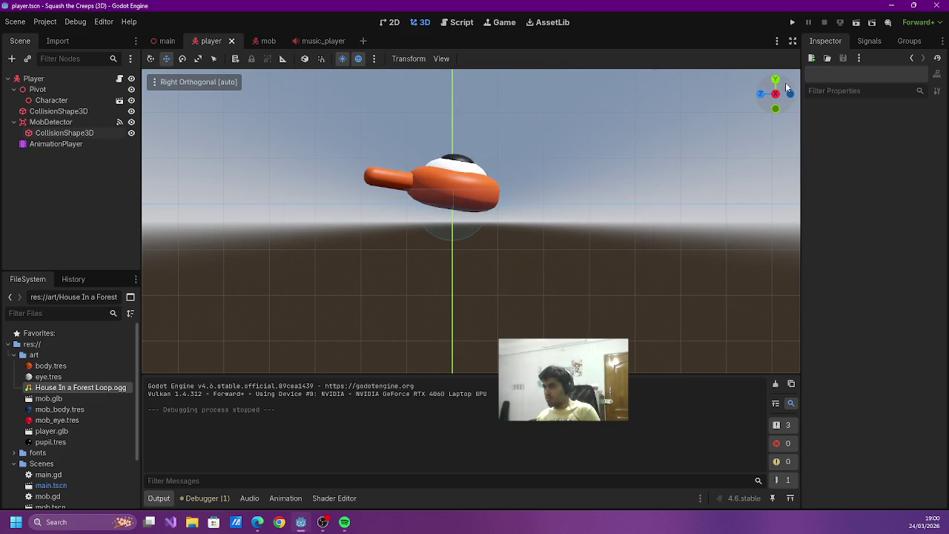
pyautogui.click(775, 80)
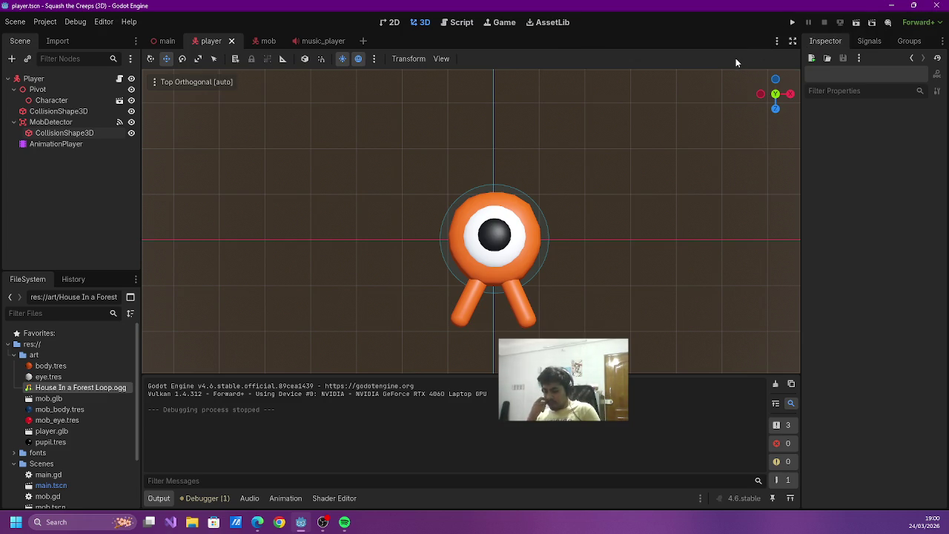
# - Read the Character animation and Going further pages in the docs, then close the browser
pyautogui.click(894, 8)
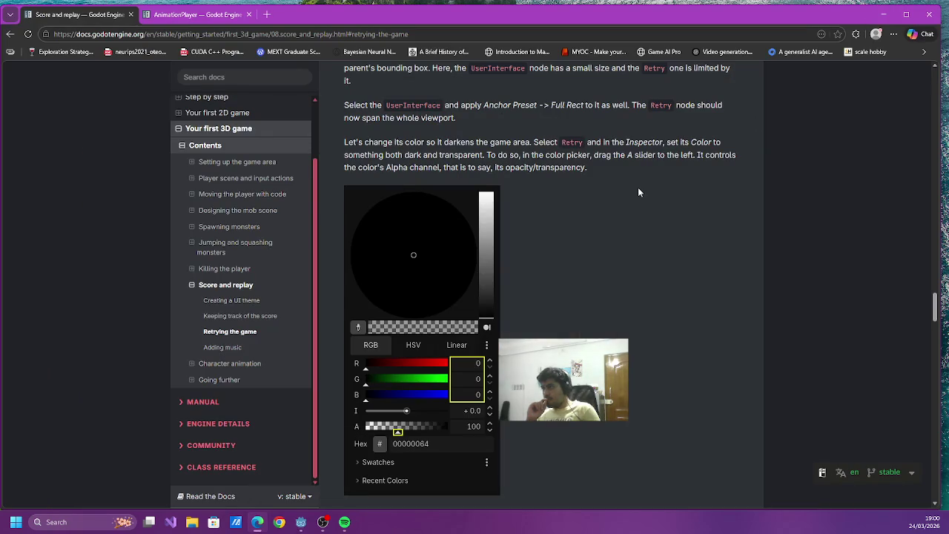
pyautogui.click(258, 365)
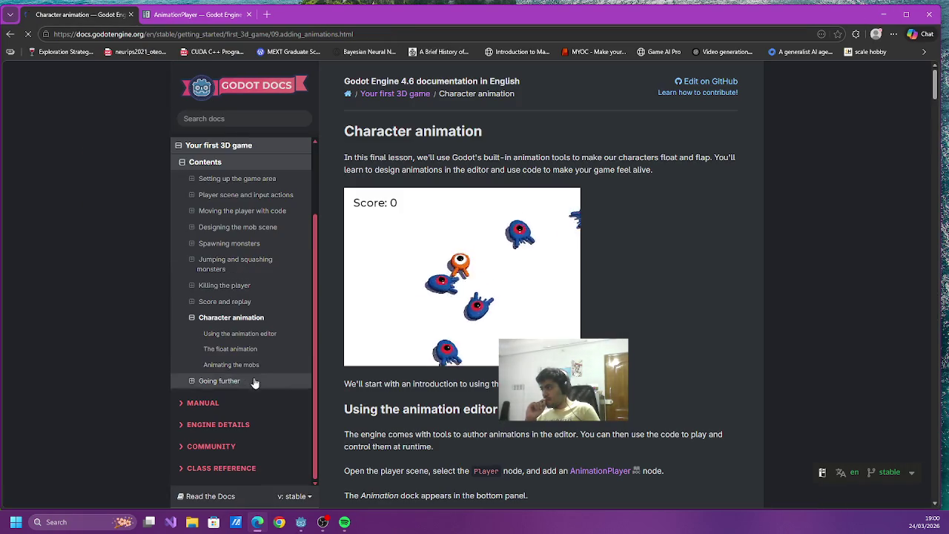
pyautogui.click(254, 380)
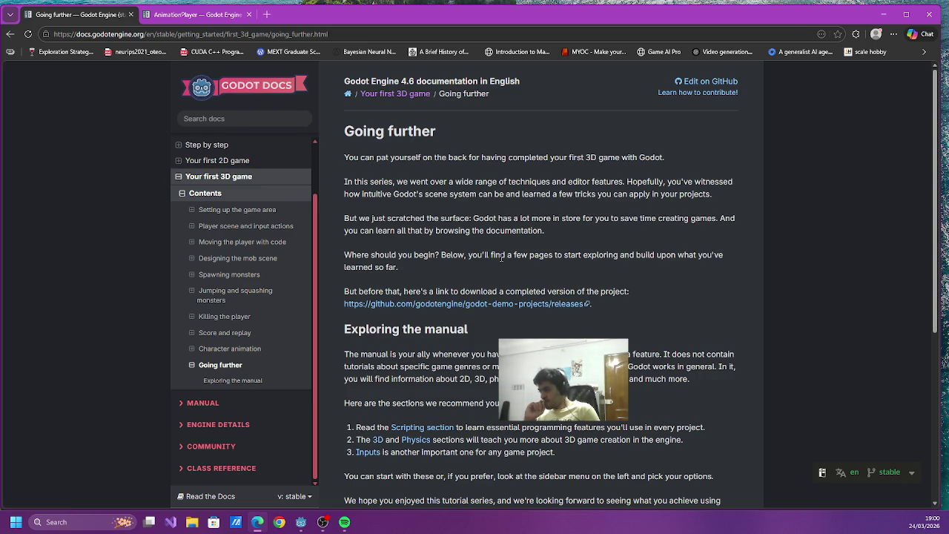
pyautogui.scroll(-2, 501, 256)
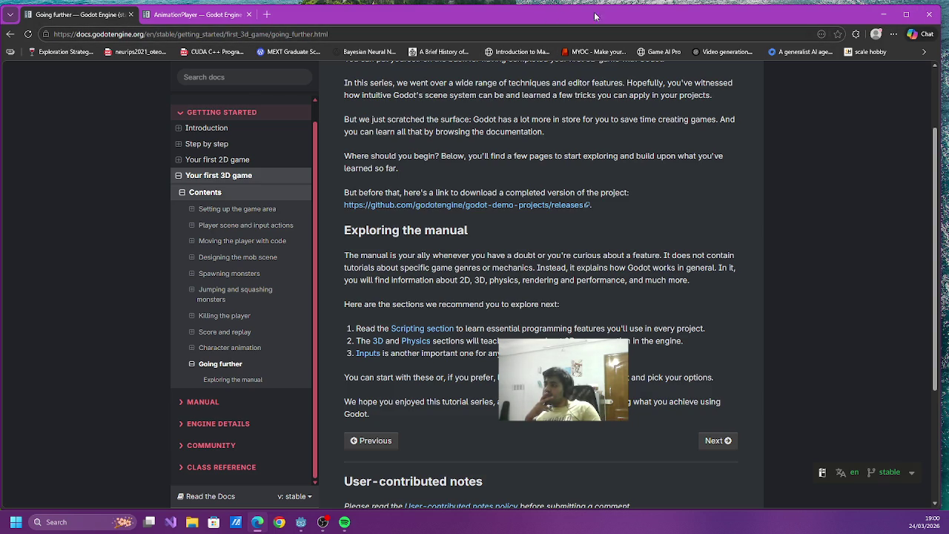
pyautogui.click(929, 14)
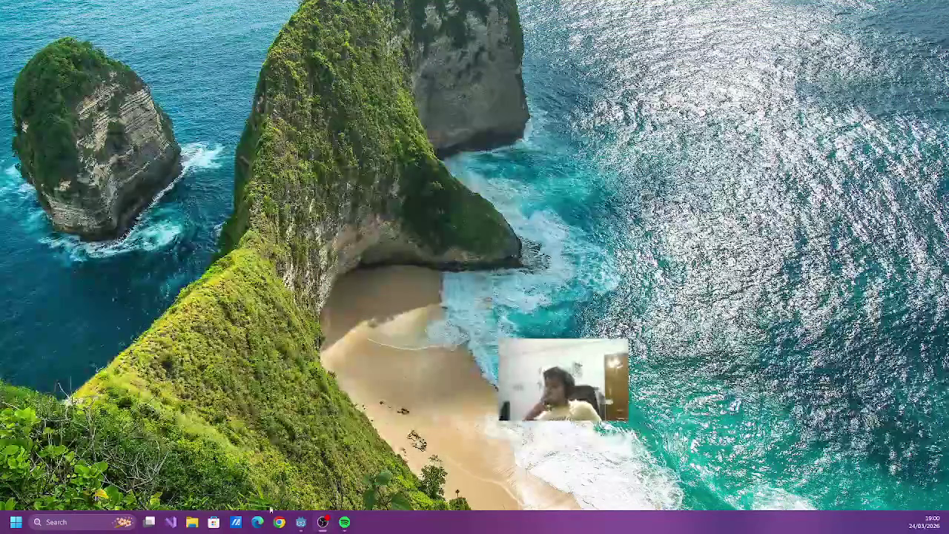
# - Bring the Godot editor back from the taskbar and close it
pyautogui.click(301, 522)
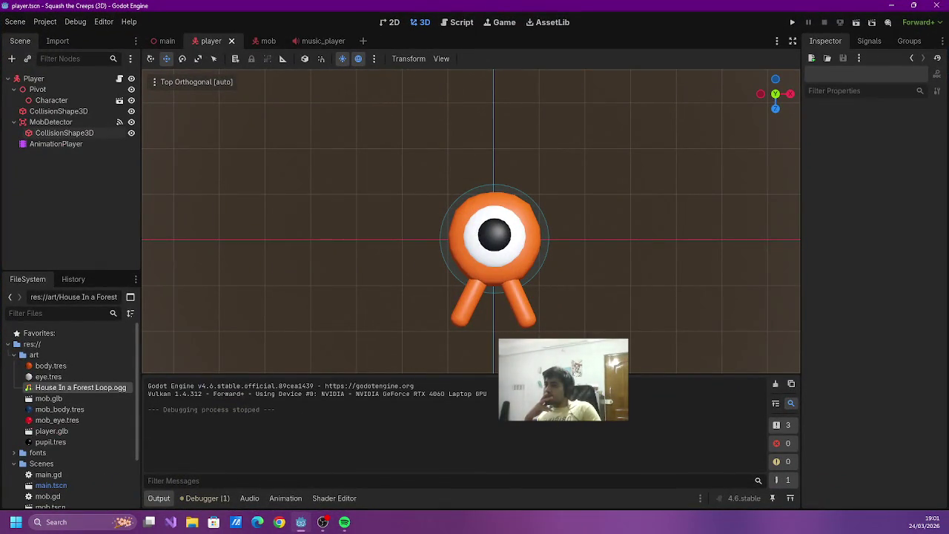
pyautogui.click(937, 5)
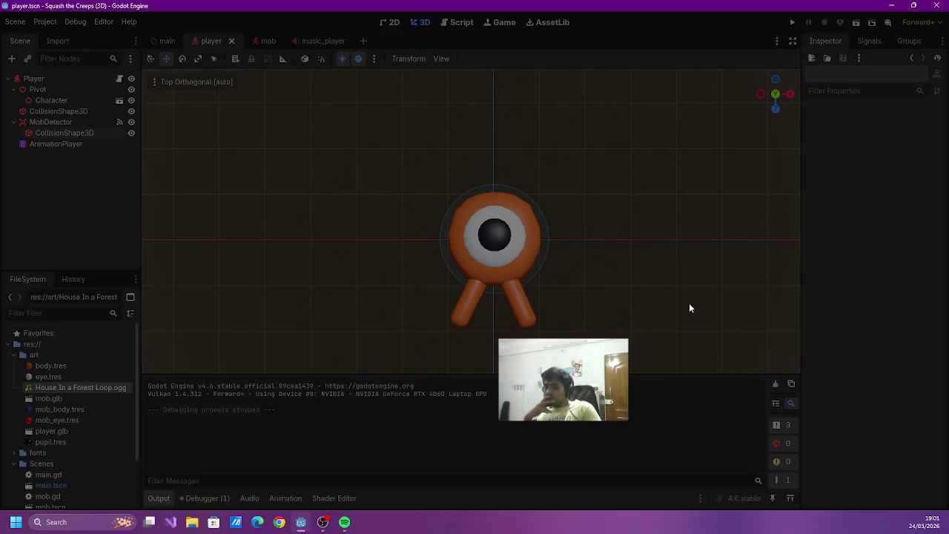